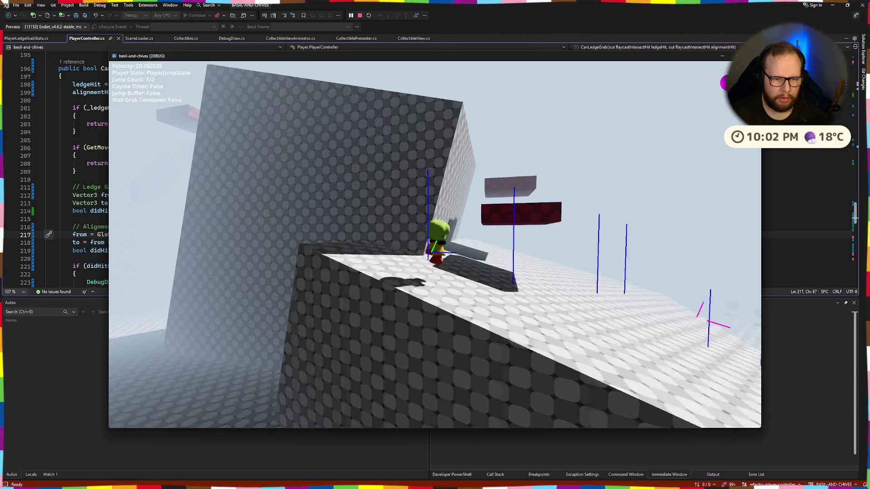
- Double-jump onto the red platform, catch the wall's ledge, climb up, then stop the game
key("space")
key("w")
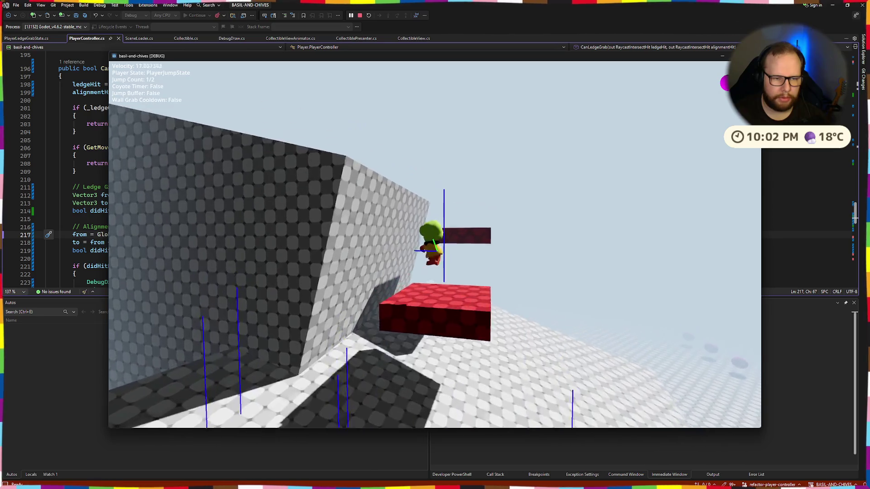
key("space")
key("w")
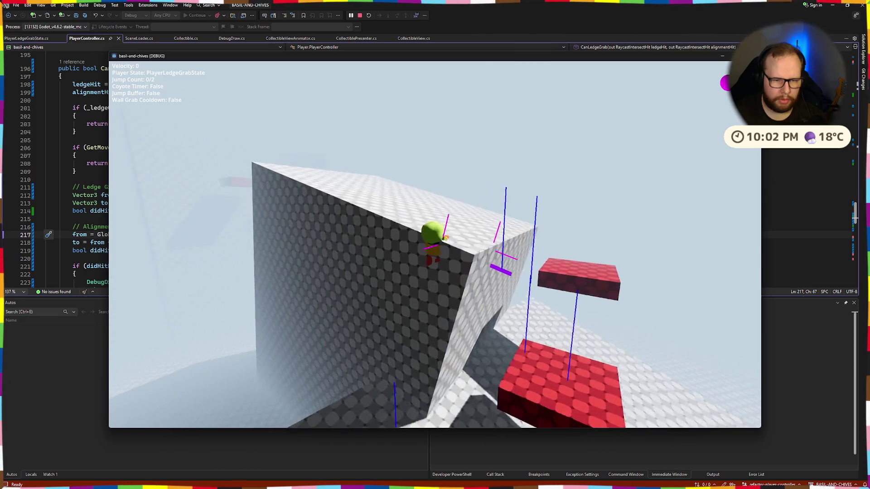
key("w")
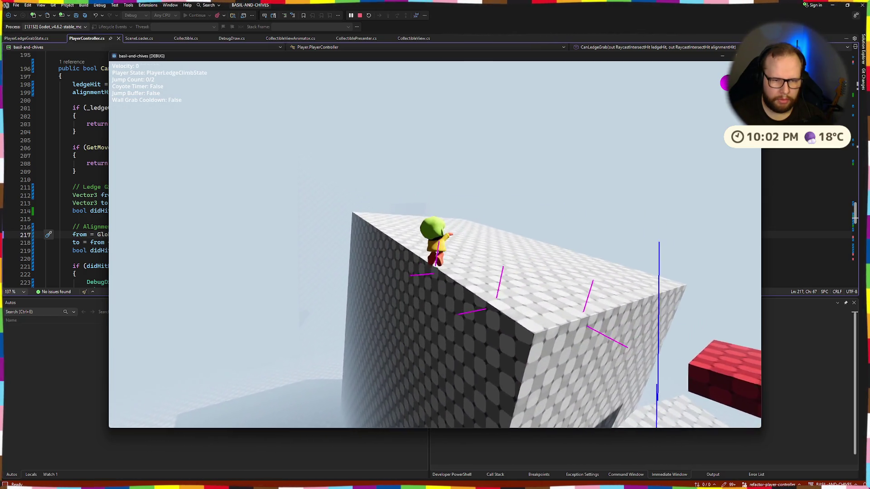
key("w")
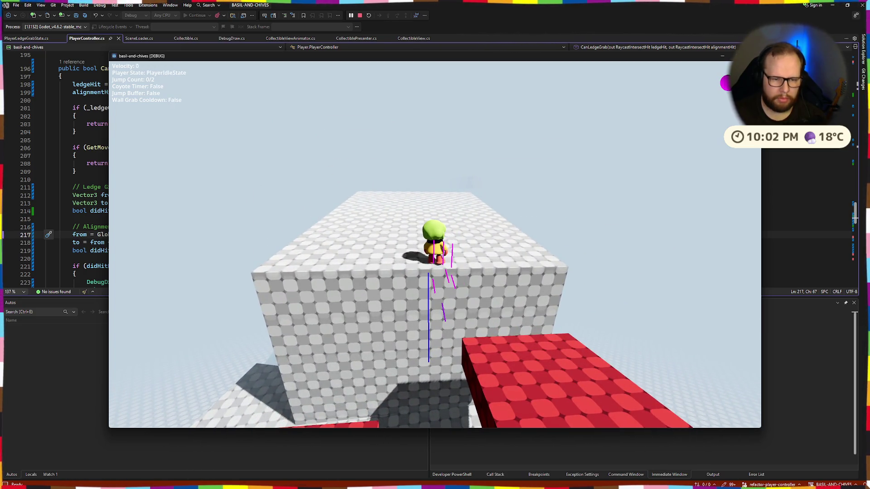
key("Escape")
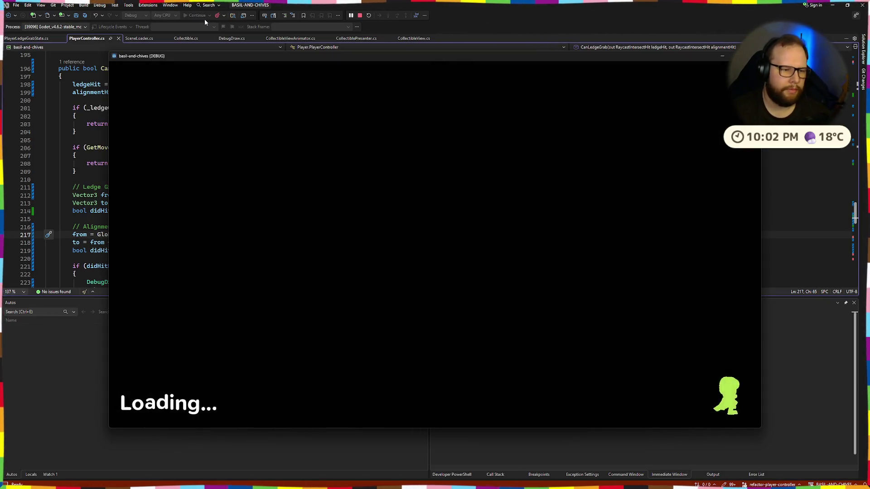
- Double-jump from the red block onto the tall wall, hang from its ledge and climb back up
key("w")
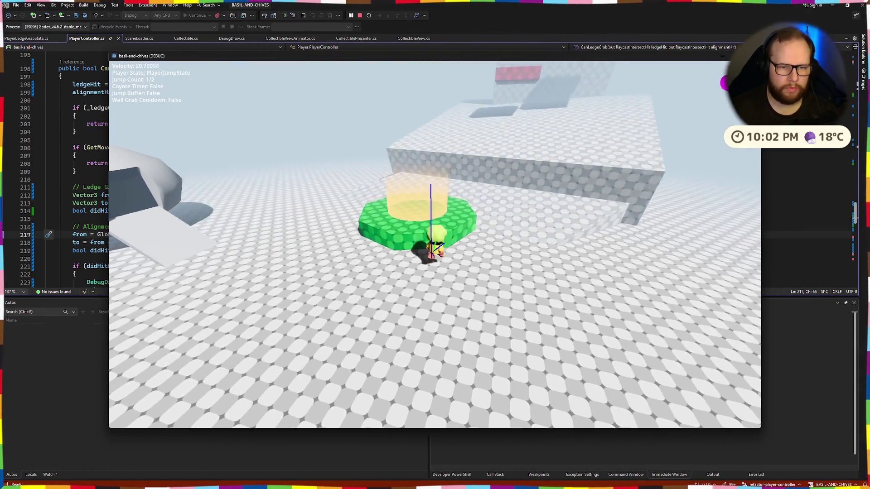
key("space")
key("w")
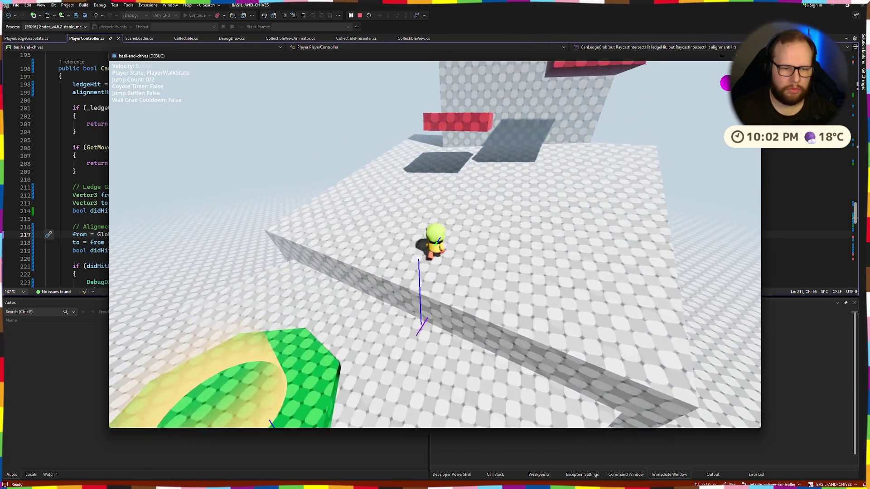
key("space")
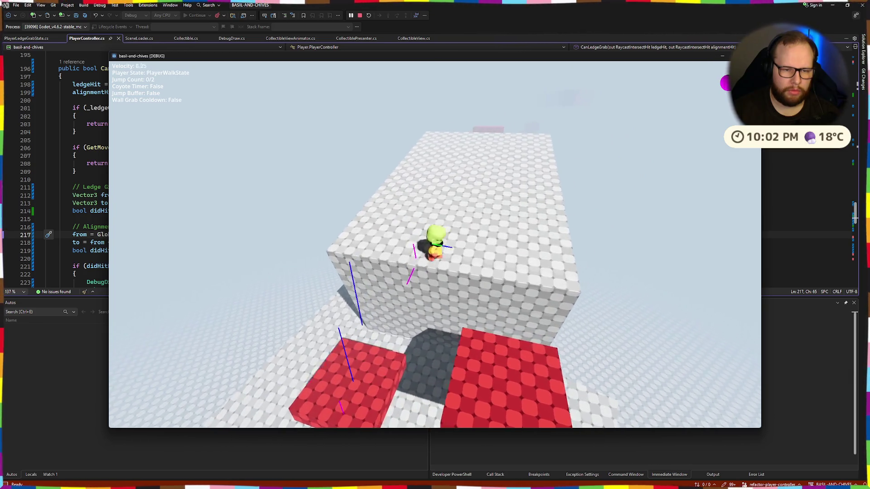
key("w")
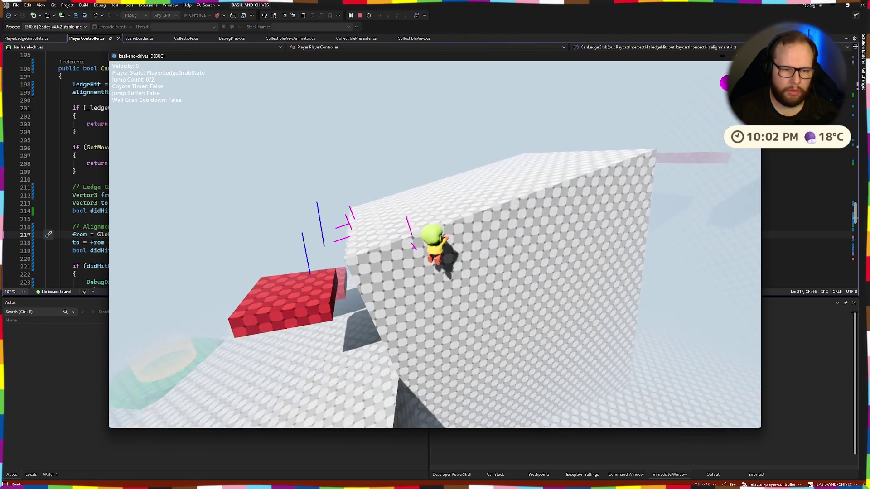
key("w")
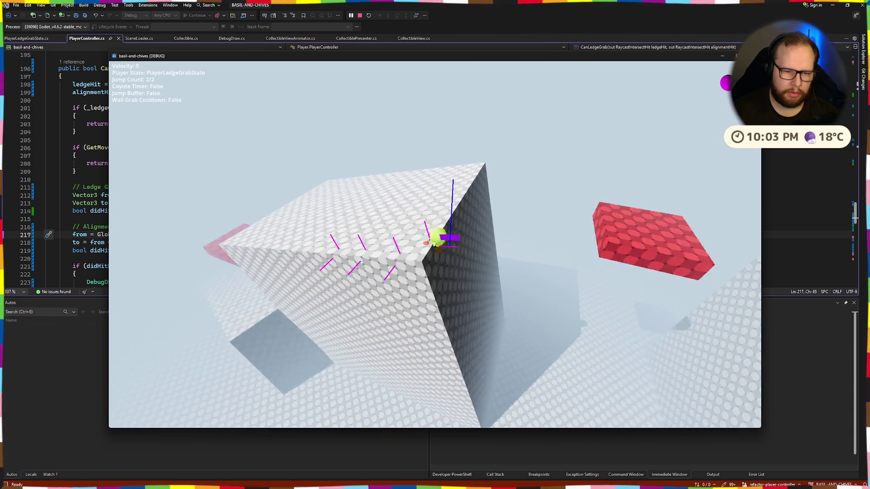
key("space")
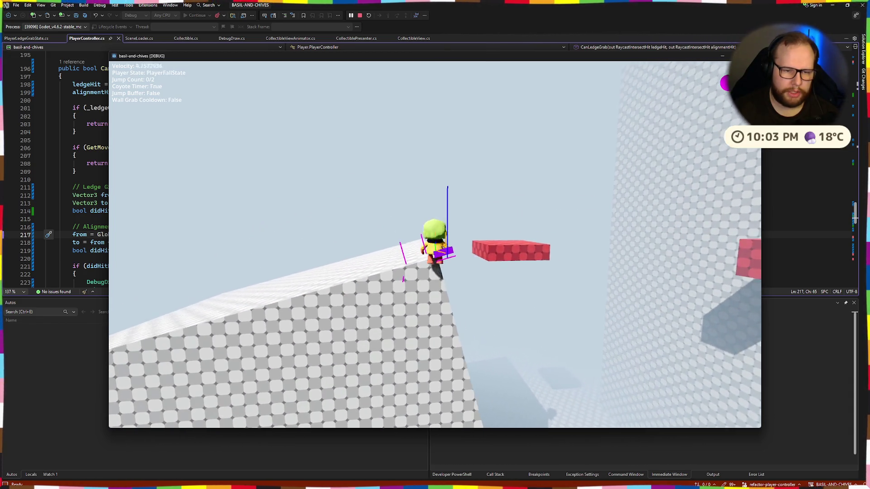
key("space")
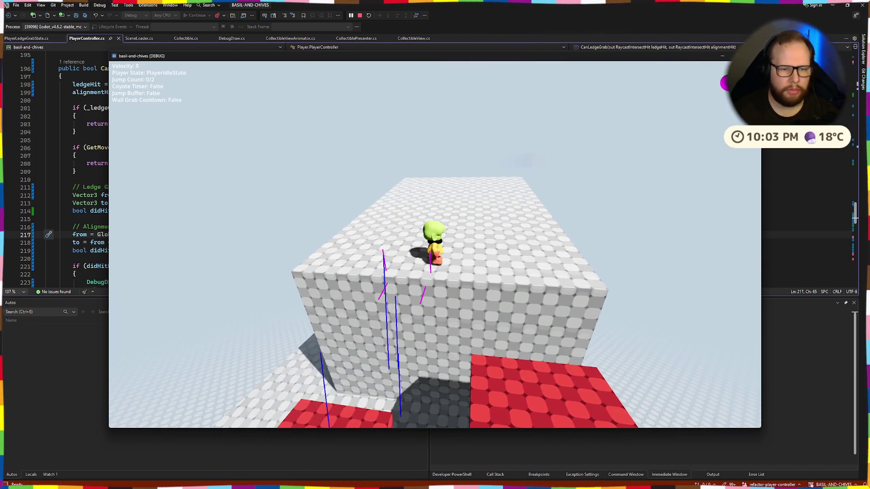
- Stop the running game and bring up PlayerLedgeGrabState.cs
key("alt+F4")
scroll(294, 184, "down", 15)
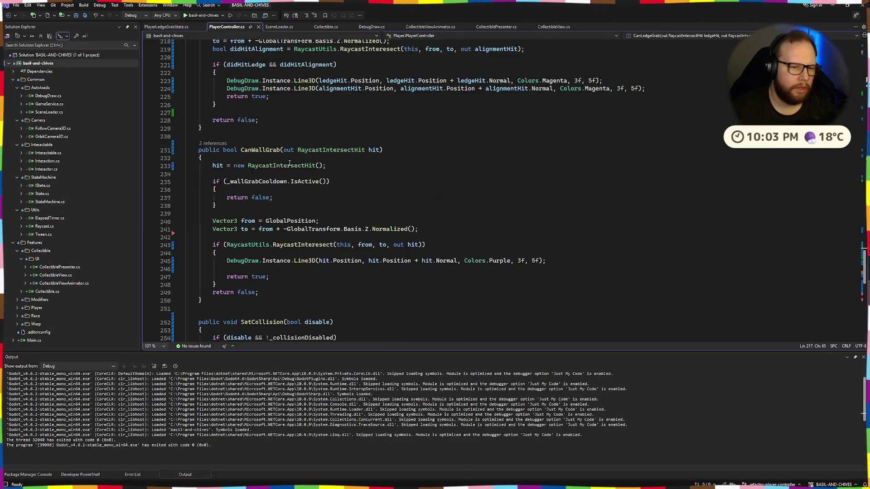
left_click(166, 26)
- Uncomment the angle calculation and rotation lines 66–71 with Ctrl+K, Ctrl+U
scroll(243, 120, "down", 10)
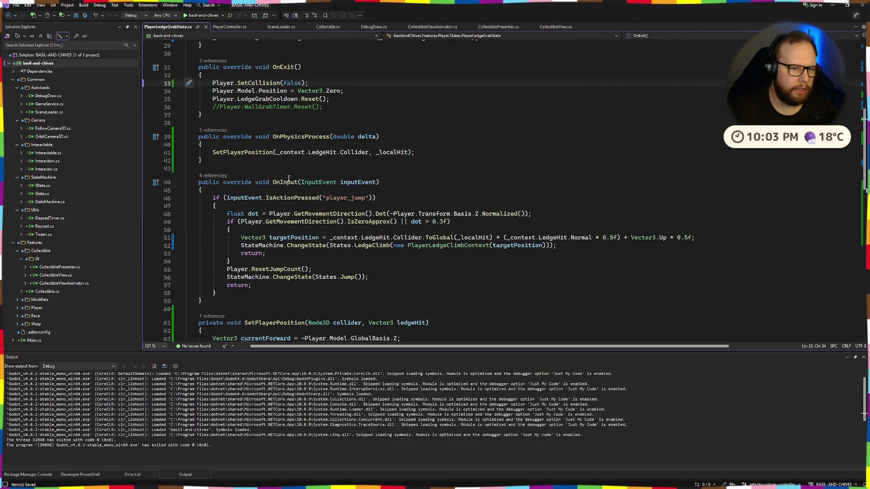
left_click_drag(222, 90, 280, 117)
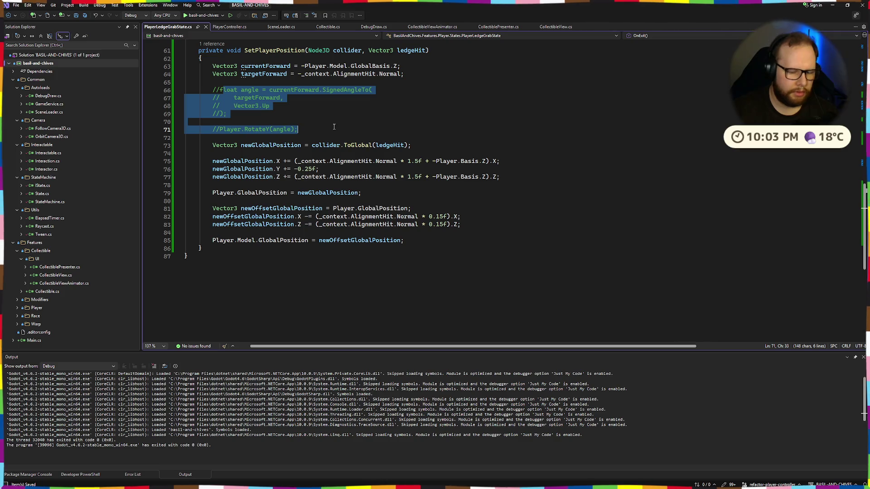
key("ctrl+k")
key("ctrl+u")
scroll(410, 170, "up", 18)
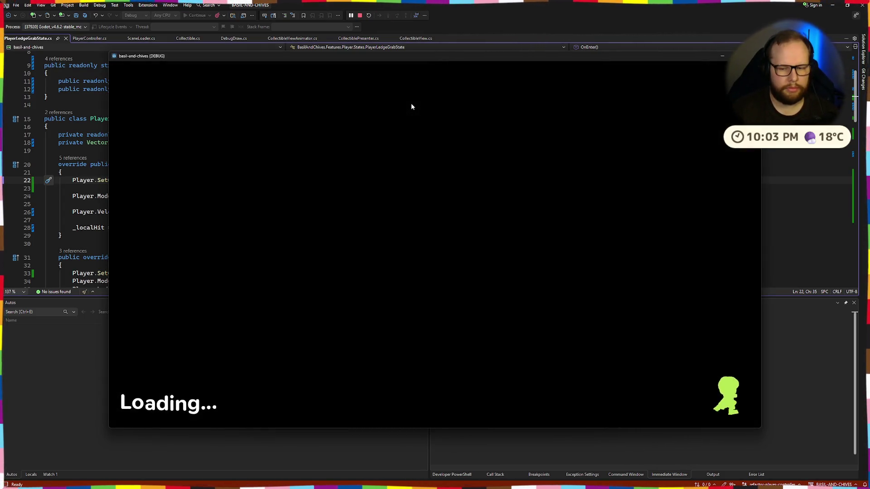
- Double-jump to the tall block's ledge, climb up, walk off its edge to hang, then climb back
key("w")
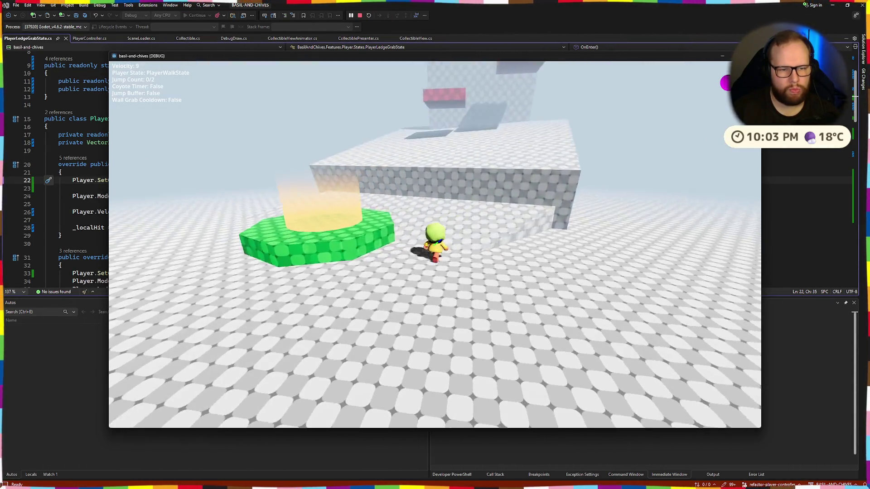
key("w")
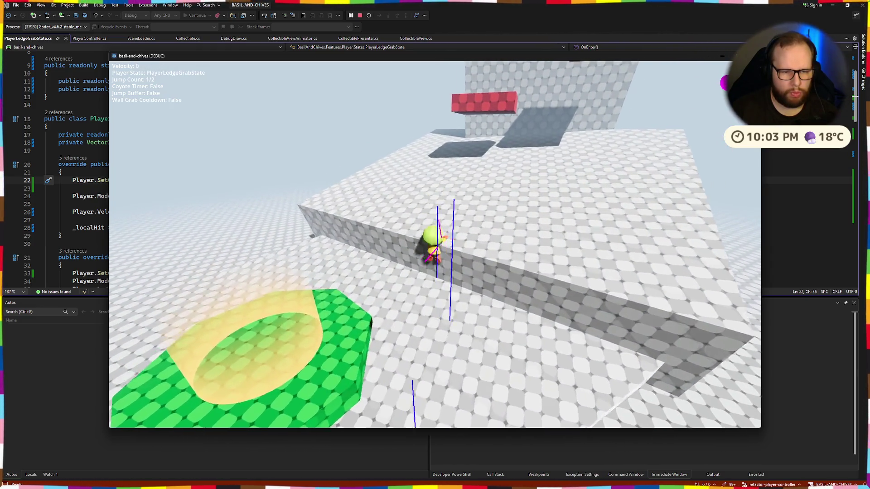
key("w")
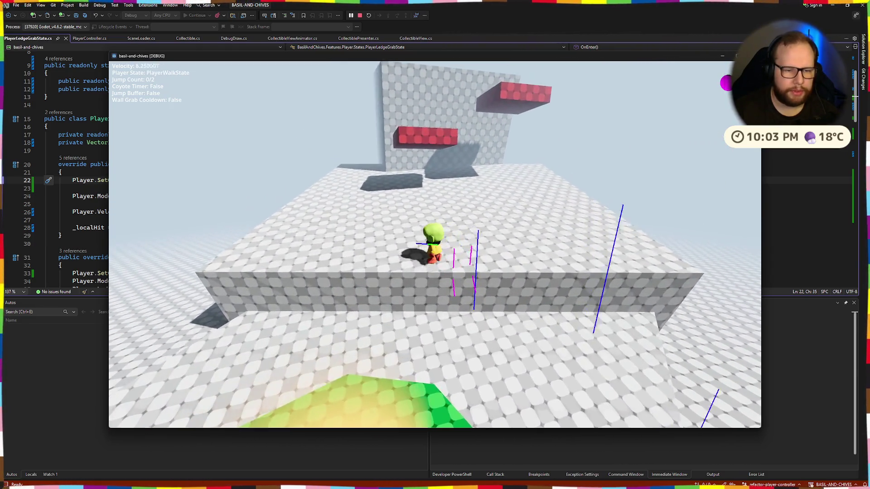
key("space")
key("space")
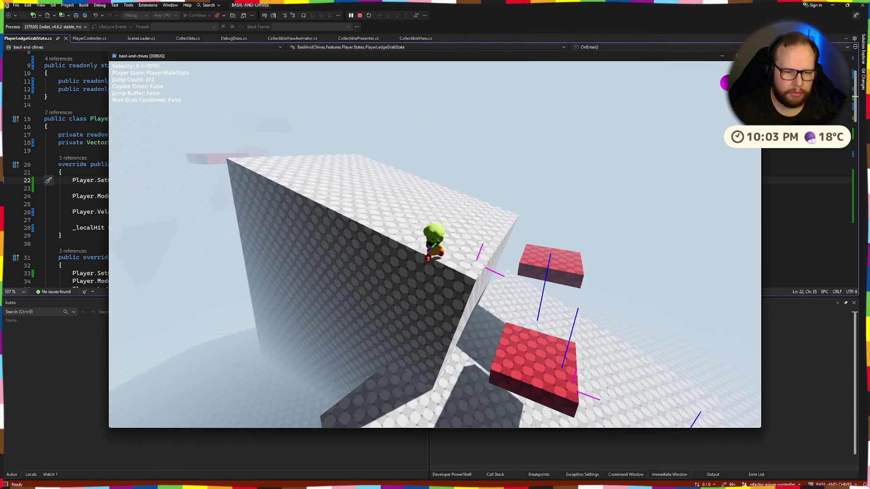
key("w")
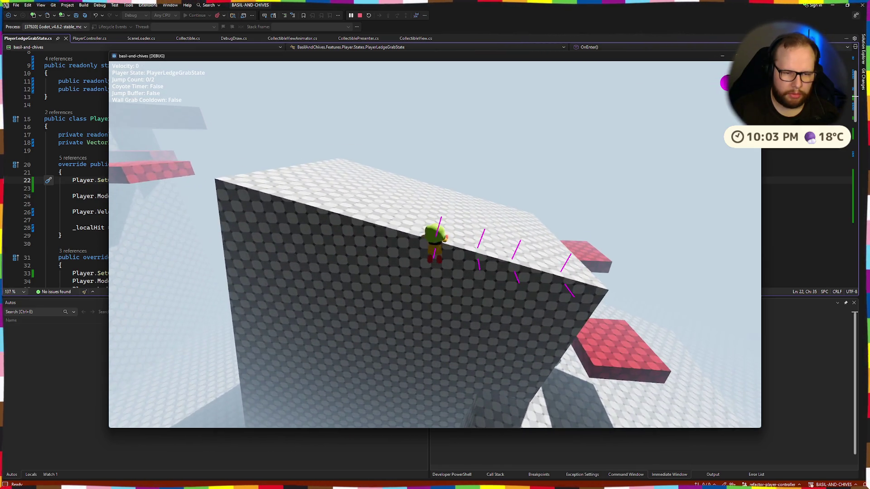
key("w")
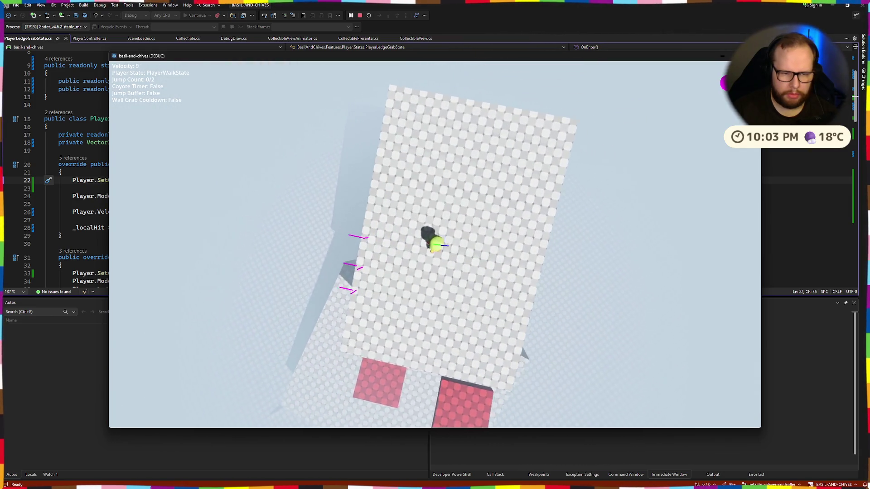
key("w")
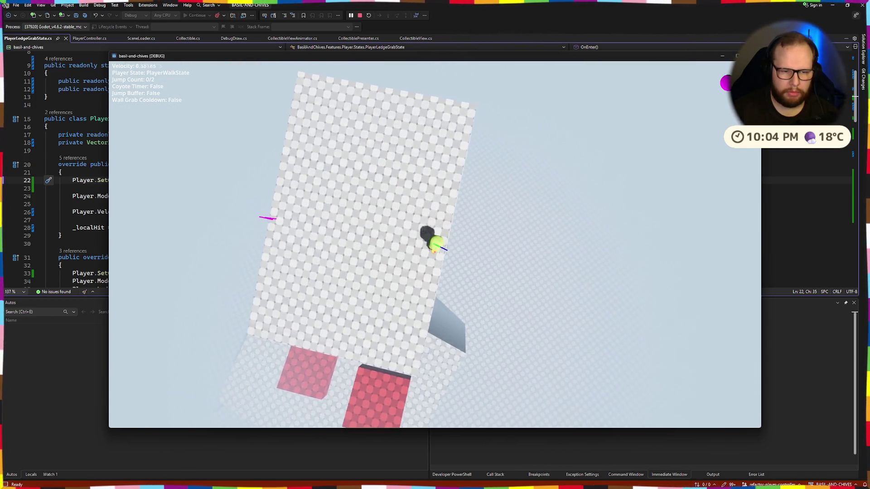
key("w")
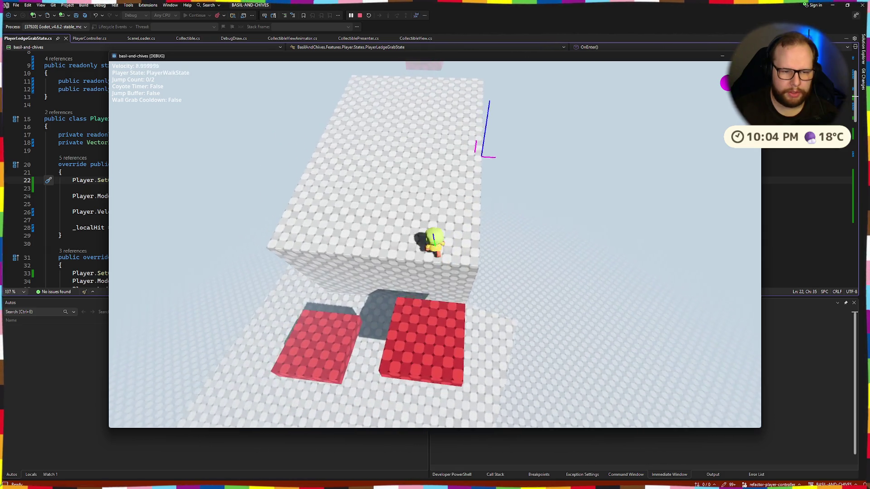
key("w")
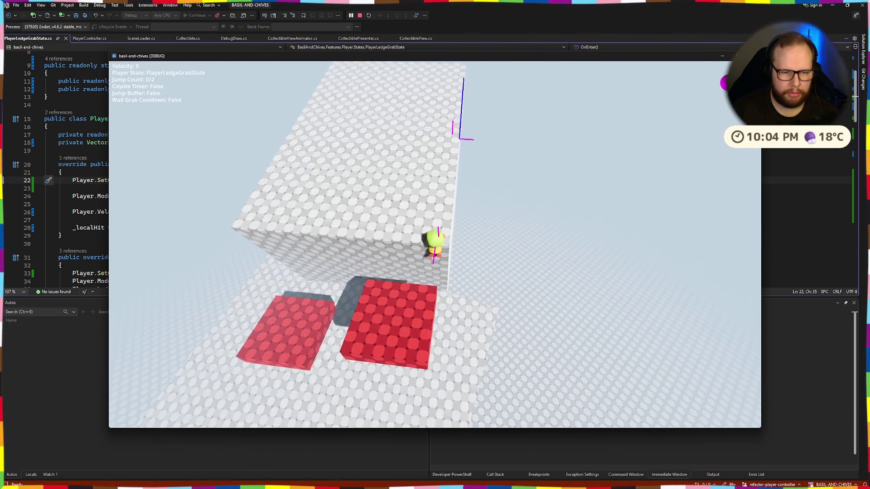
key("space")
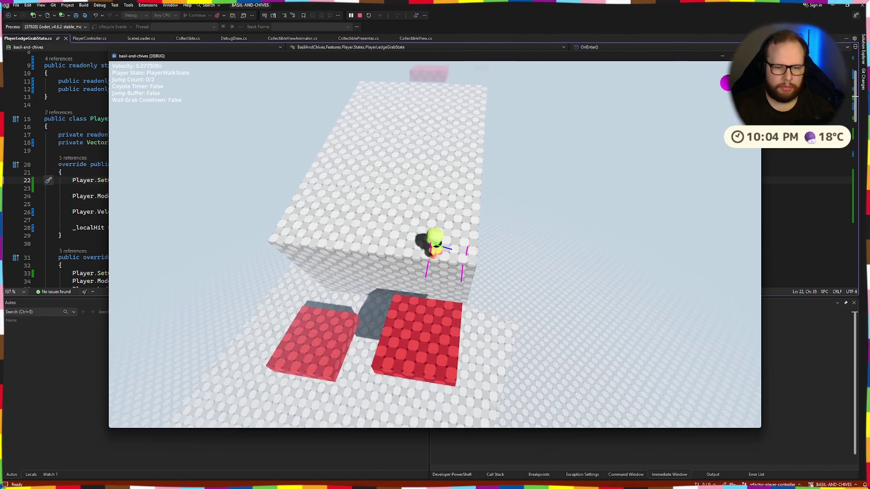
- Grab and climb the red block's ledge, bump the tall wall, then repeat the red block grab
key("w")
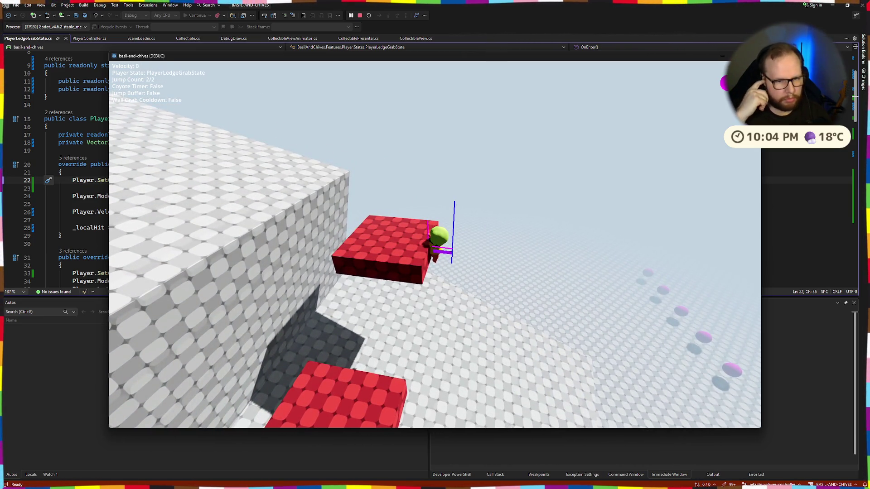
key("space")
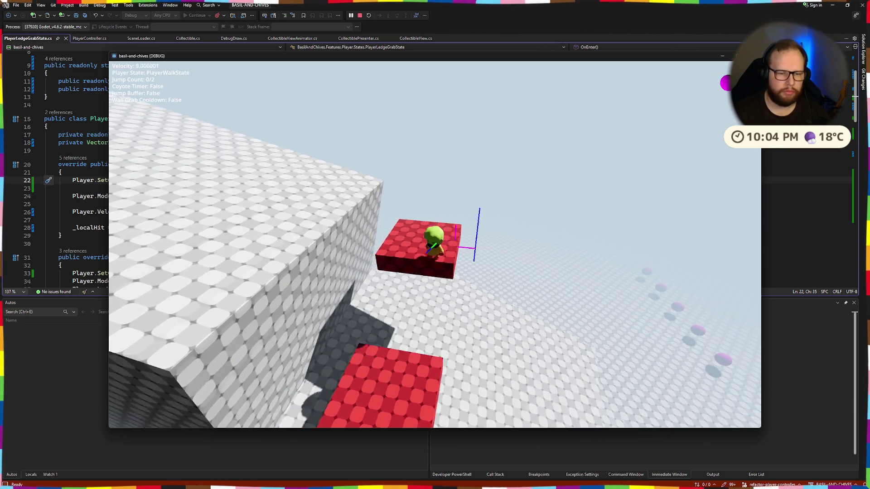
key("w")
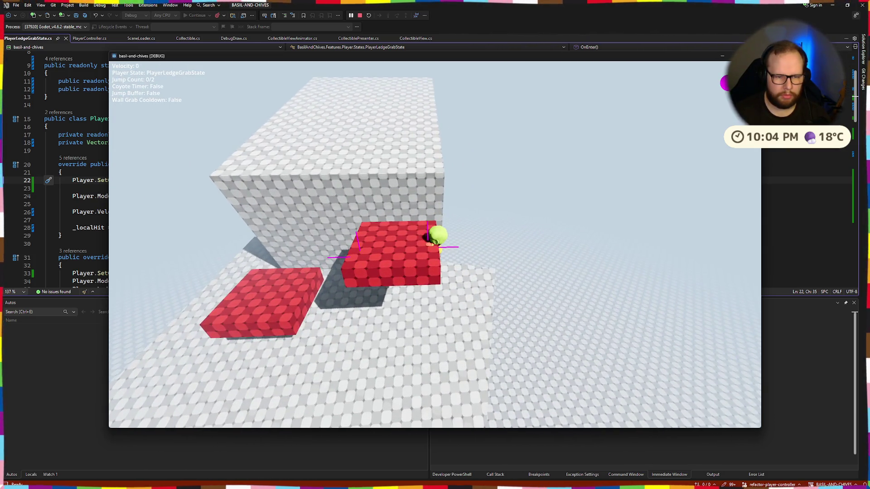
key("s")
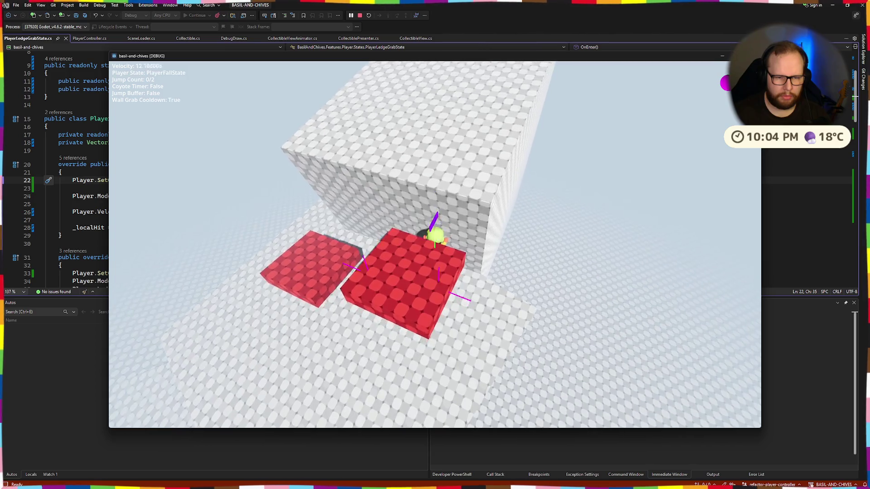
key("s")
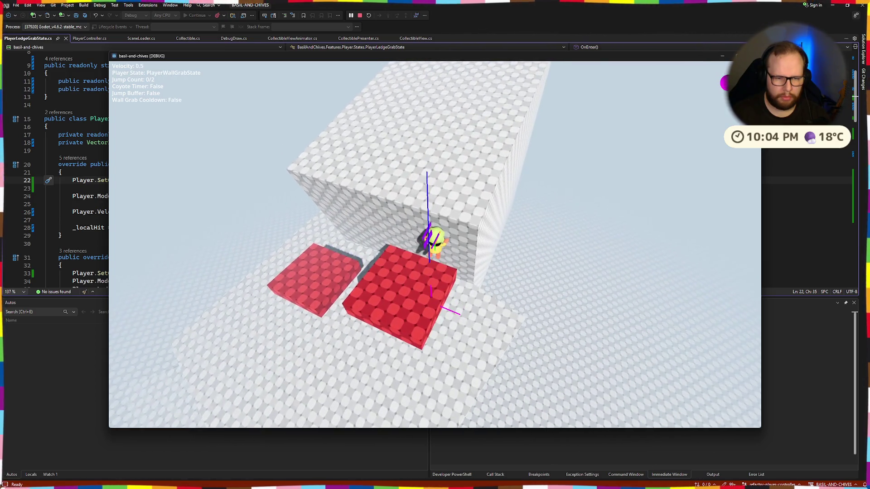
key("space")
key("space")
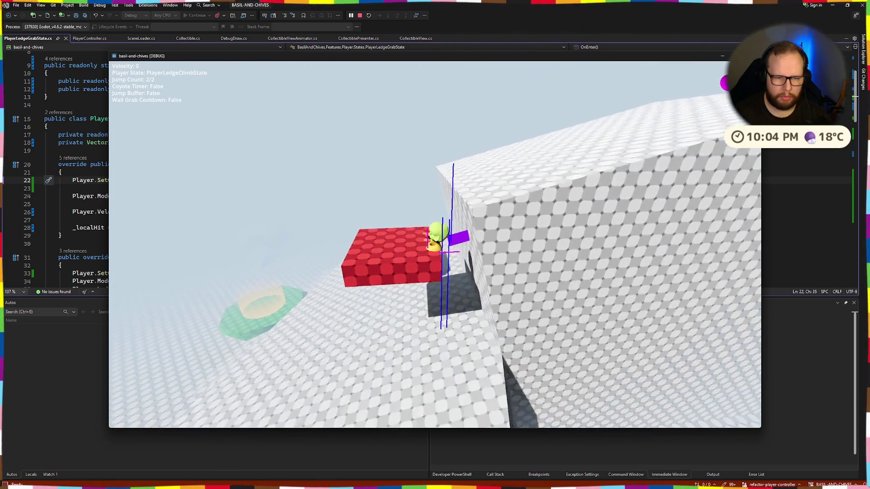
key("w")
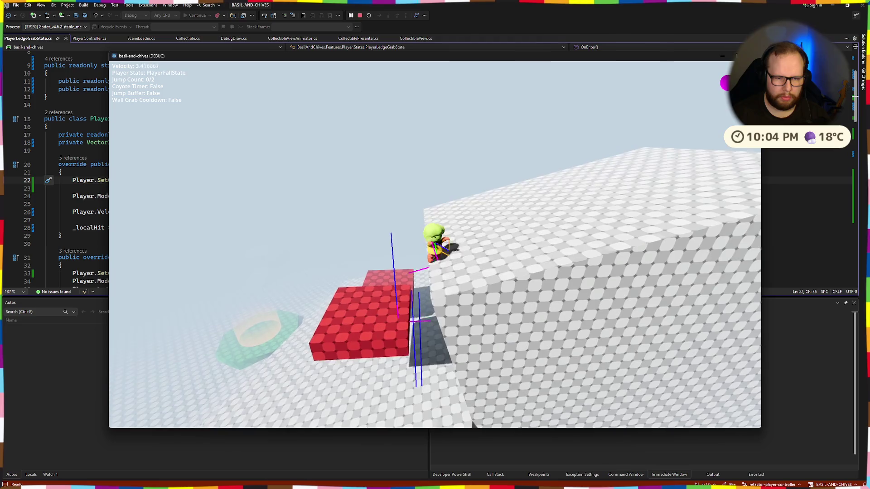
key("space")
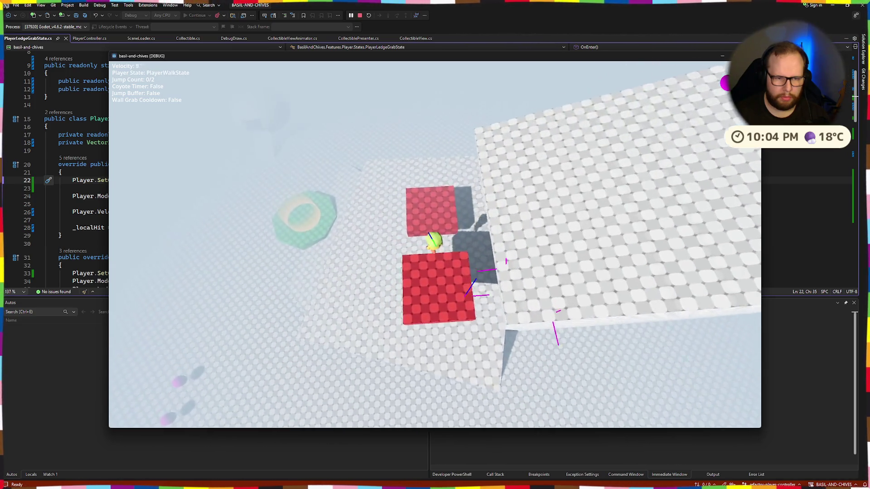
- Grab and climb the small red block and the big block, walk to its edge, then close the game
key("w")
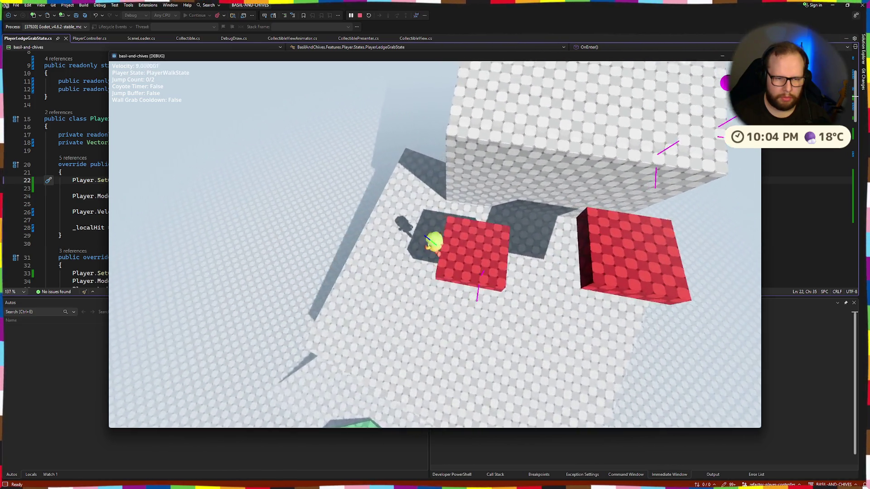
key("w")
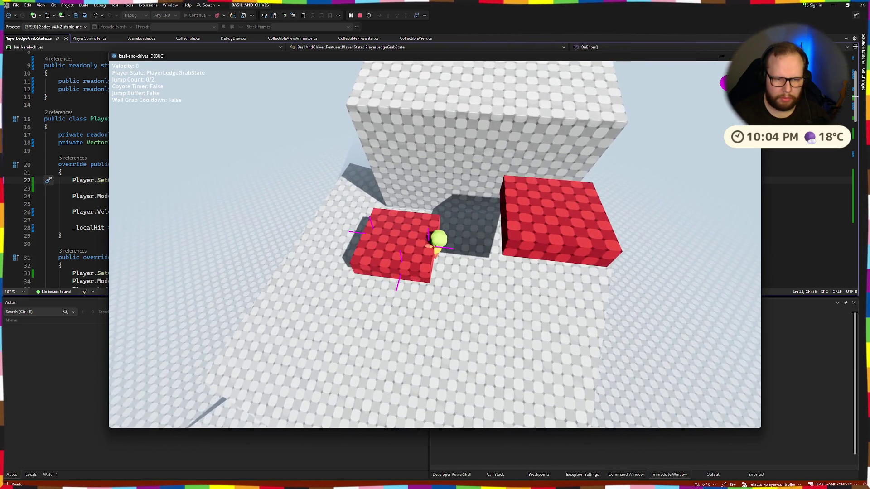
key("space")
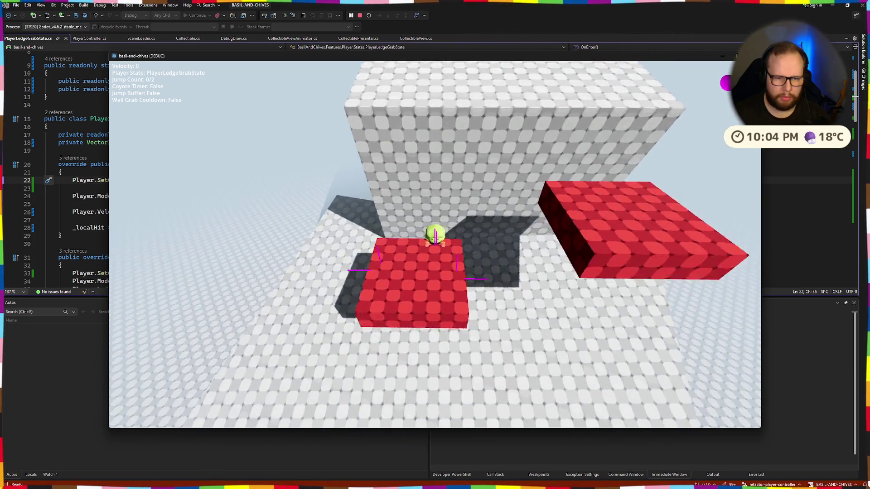
key("w")
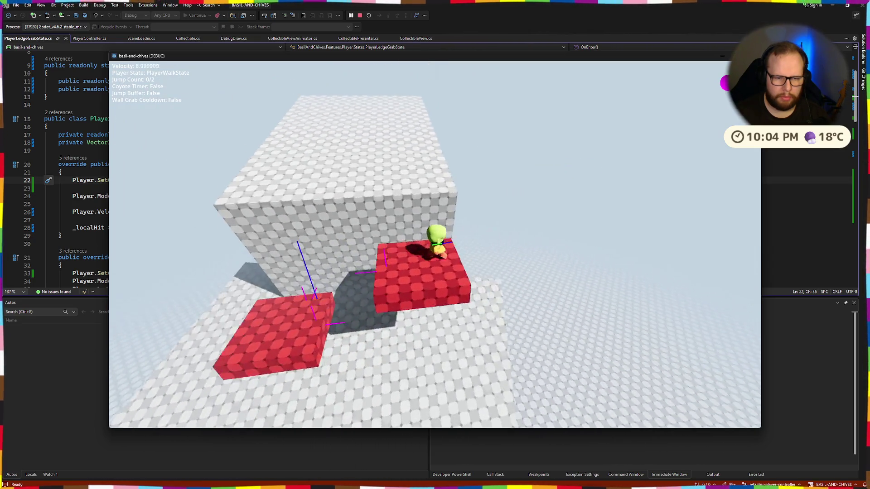
key("w")
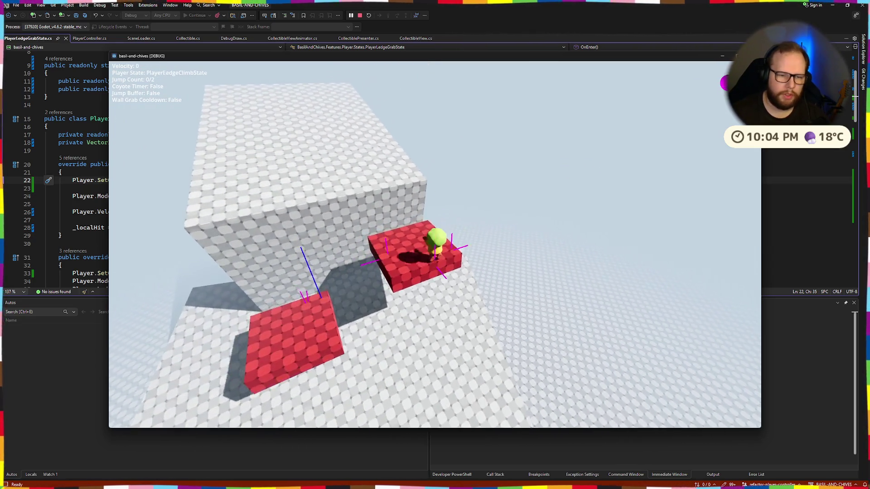
key("w")
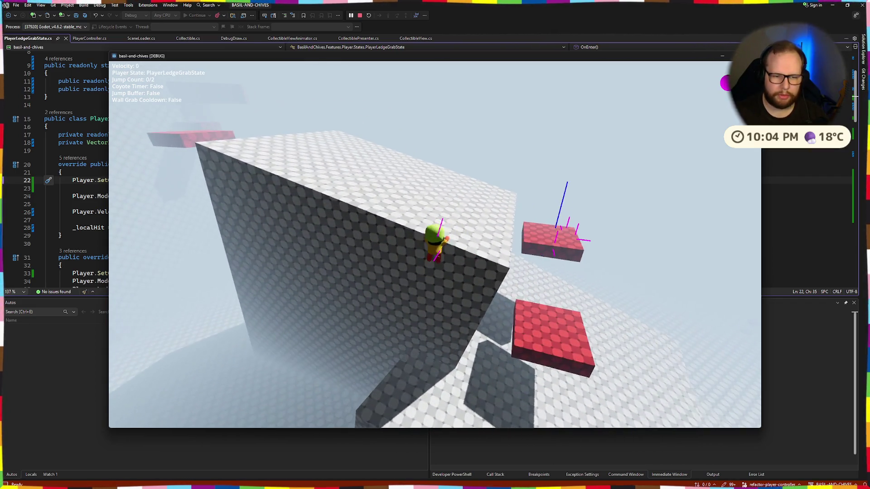
key("w")
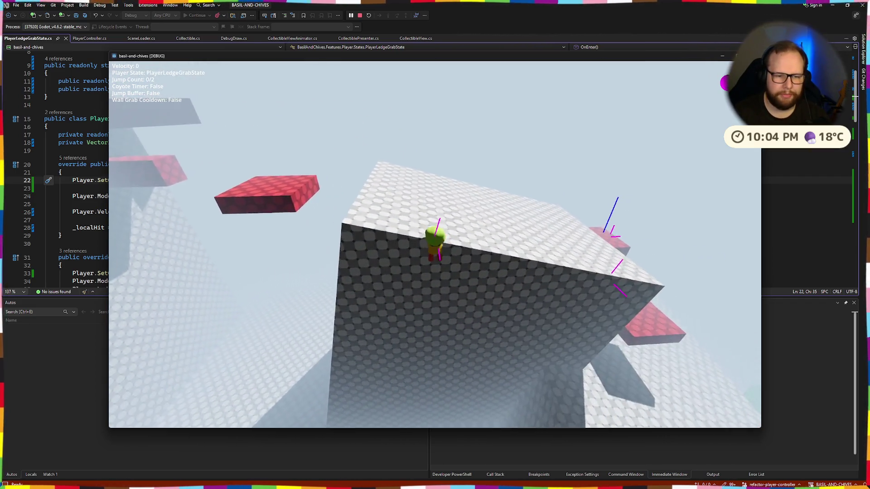
key("w")
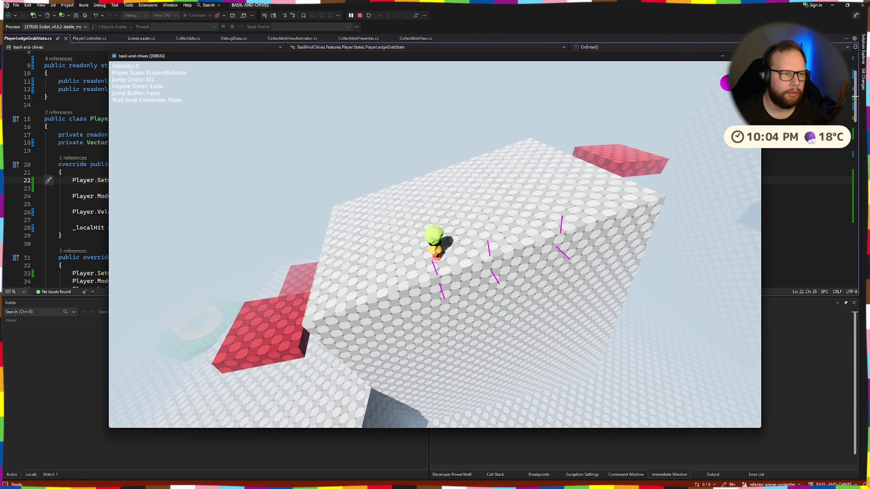
key("Escape")
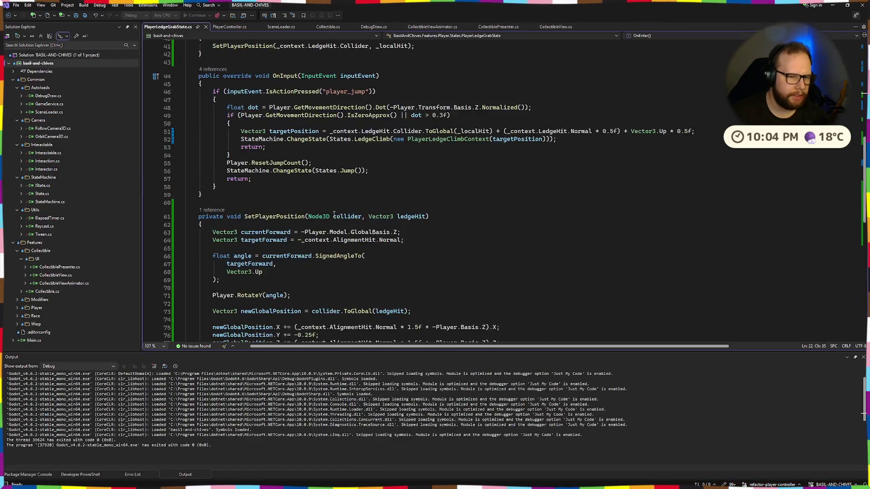
- Comment out the angle-rotation lines 65–71 in SetPlayerPosition
scroll(335, 214, "down", 12)
scroll(240, 266, "up", 9)
left_click_drag(291, 201, 227, 157)
key("ctrl+k")
key("ctrl+c")
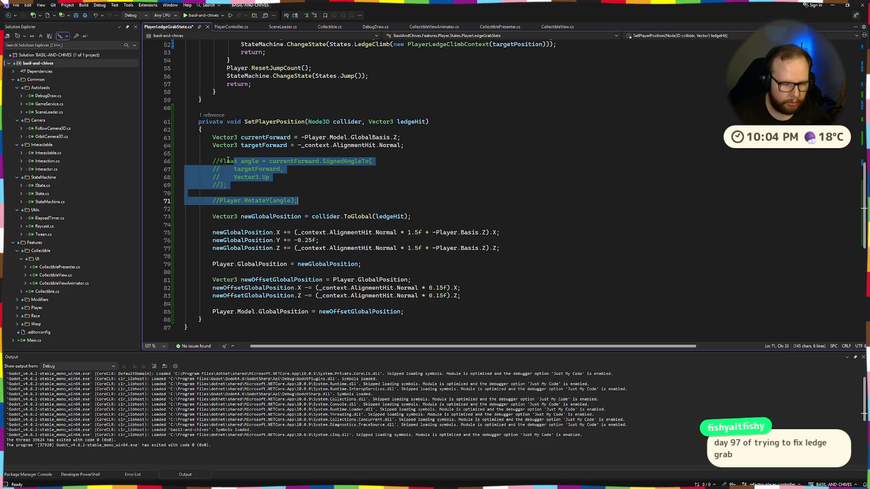
- Add TODO comments about angle vibration and the hardcoded model position offset, then switch to Godot
key("ctrl+Return")
type("// TODO: Fix Angle Alignment to stop vibrating")
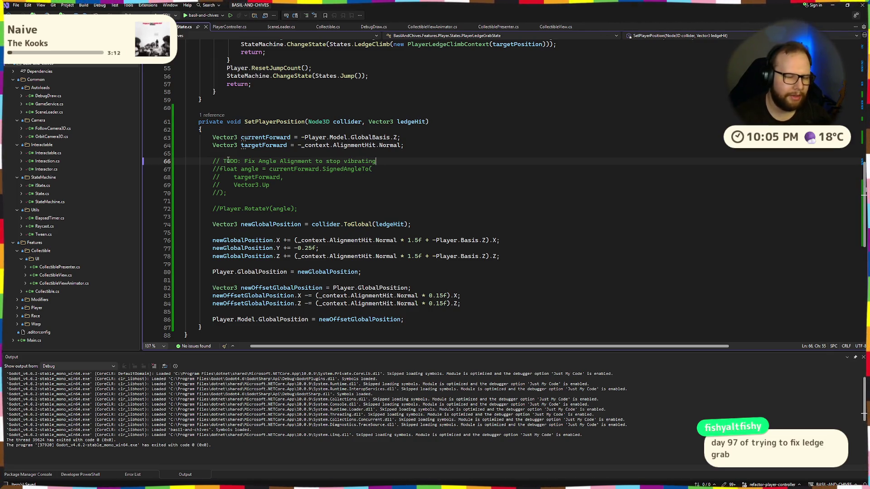
key("ctrl+Return")
type("//TODO: Fix hard coded position offset for")
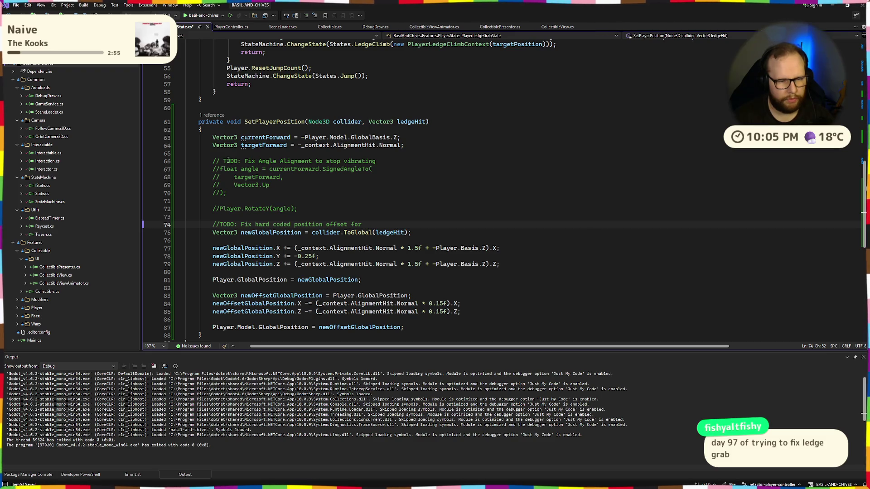
type("mode l")
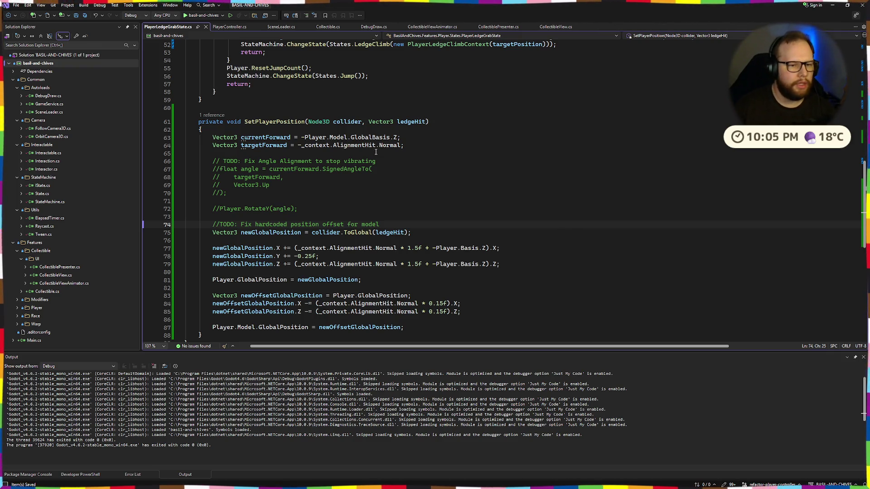
key("ctrl+super+Right")
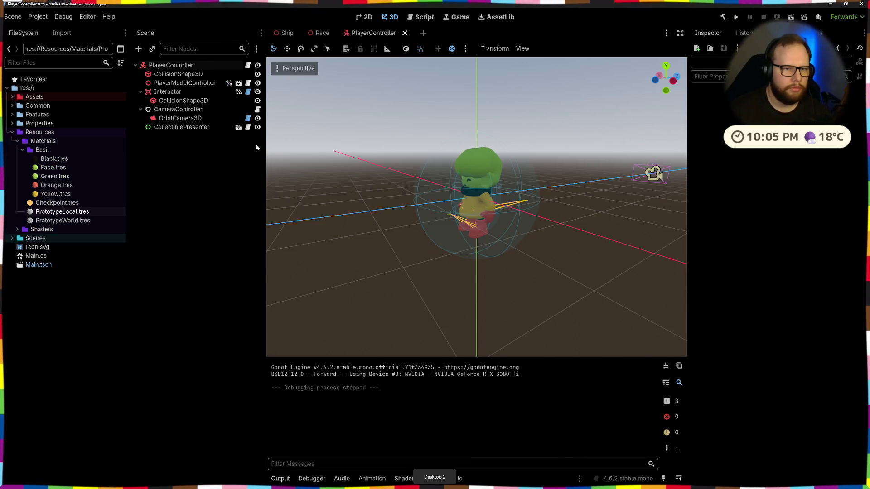
- Look through the Ship and PlayerController scene tabs and close the PlayerController scene
left_click(288, 31)
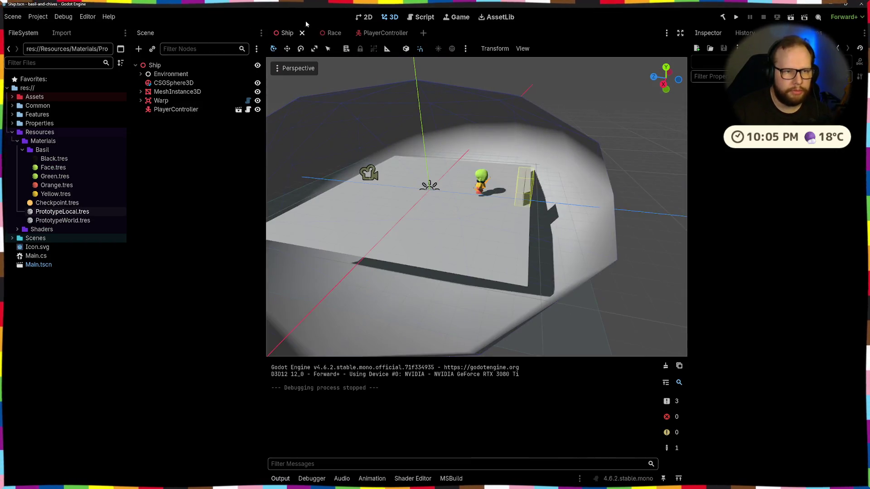
left_click(330, 33)
left_click(365, 33)
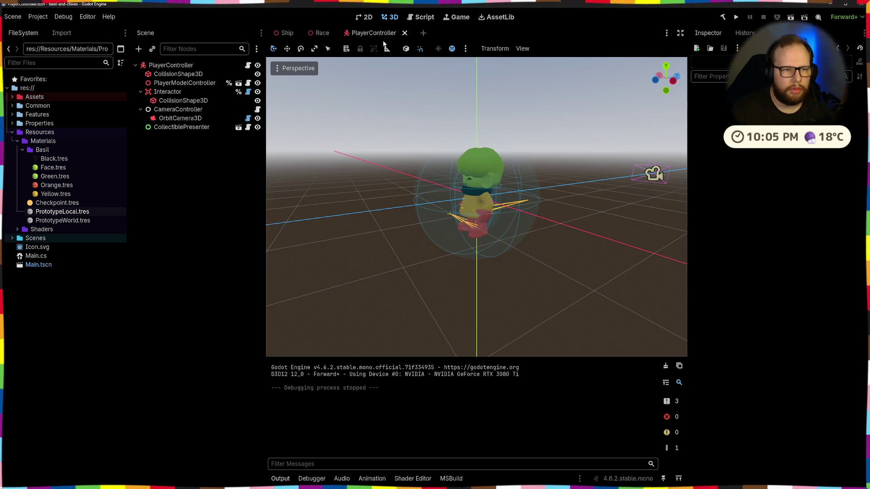
left_click(404, 32)
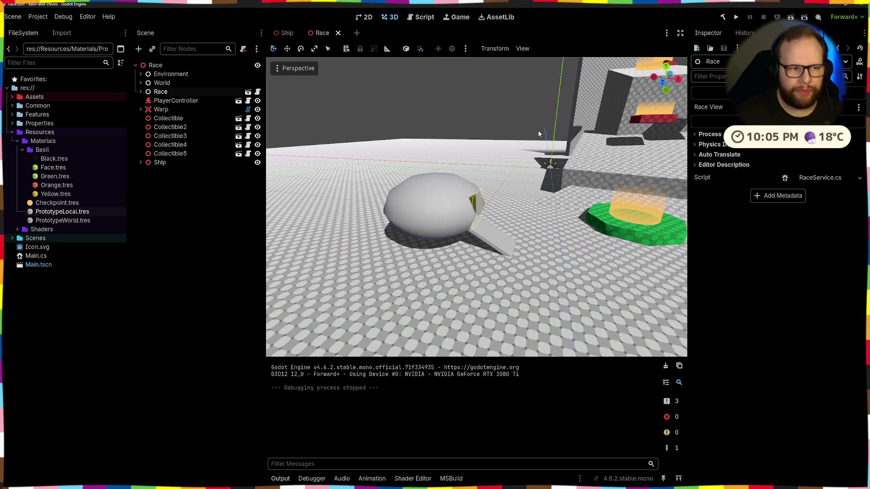
- Collapse the Materials folder in the file tree and save the Race scene
scroll(507, 216, "down", 5)
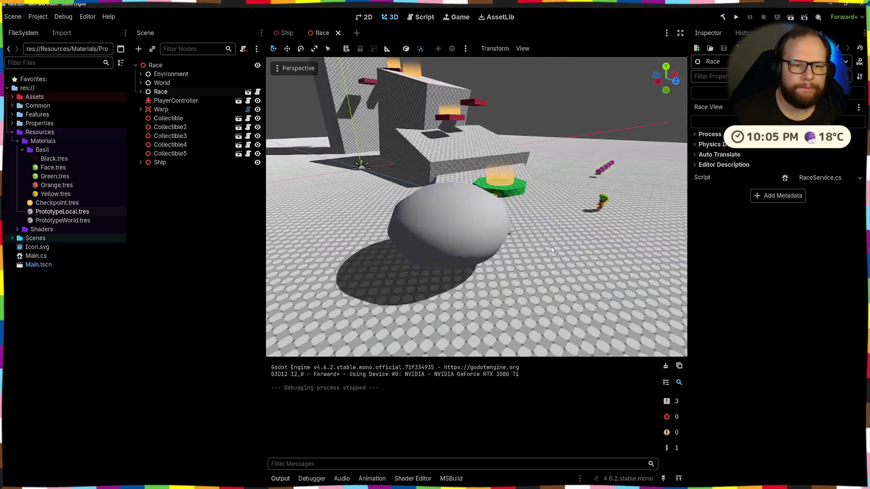
scroll(469, 194, "up", 4)
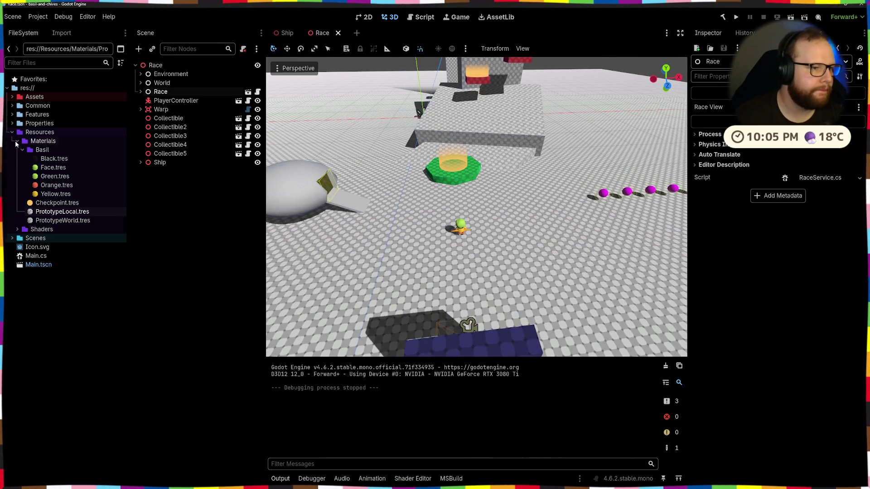
left_click(17, 141)
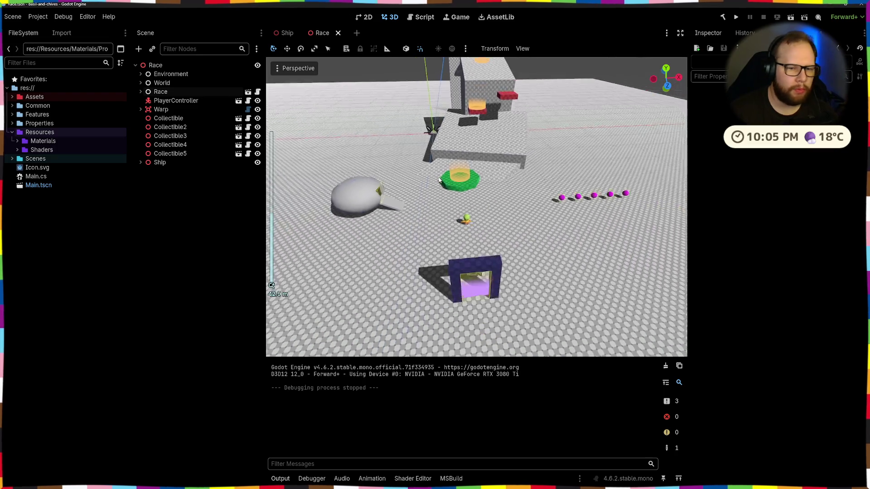
scroll(600, 215, "up", 4)
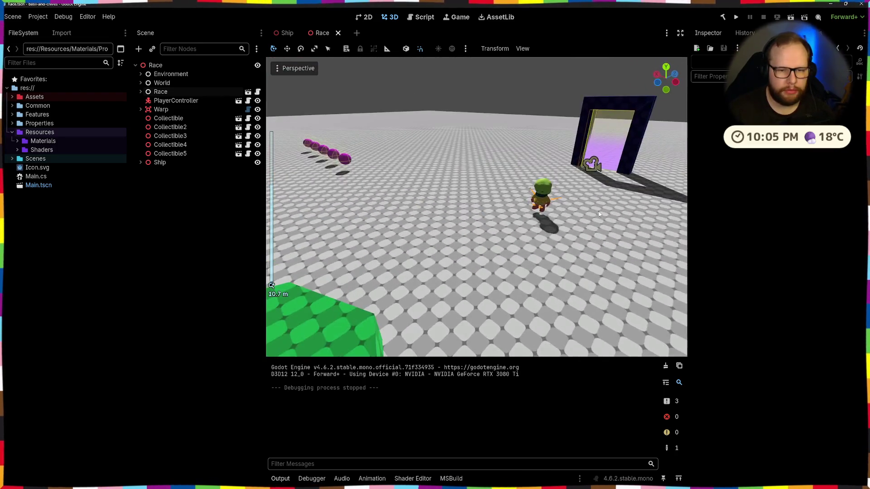
scroll(599, 214, "down", 2)
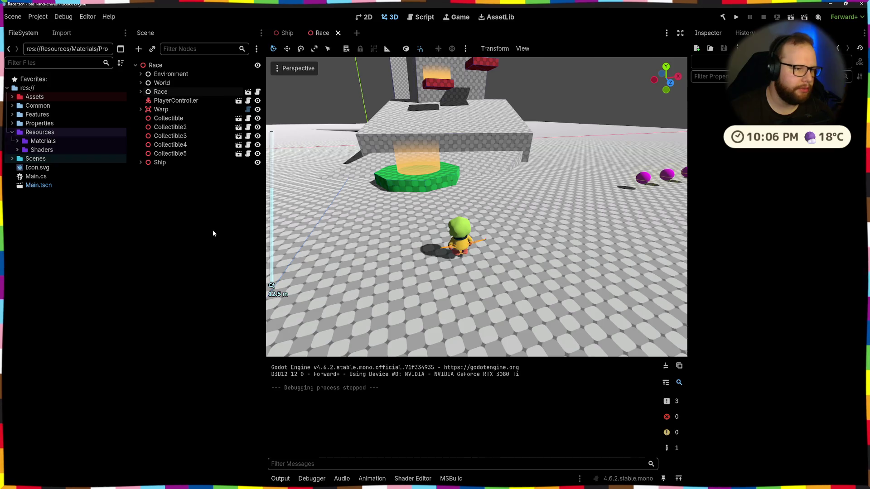
key("ctrl+s")
left_click(13, 16)
- Create a new scene with a User Interface Control root, return to the Race scene, then start a Windows search
left_click(30, 34)
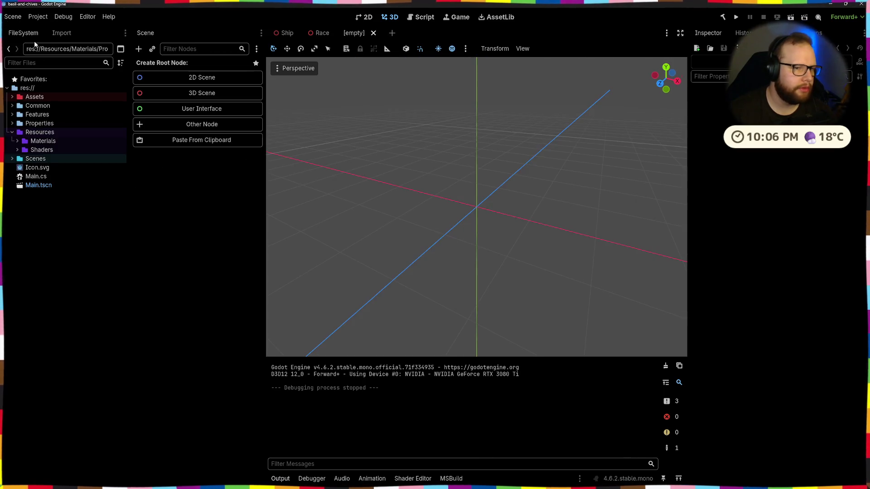
left_click(182, 110)
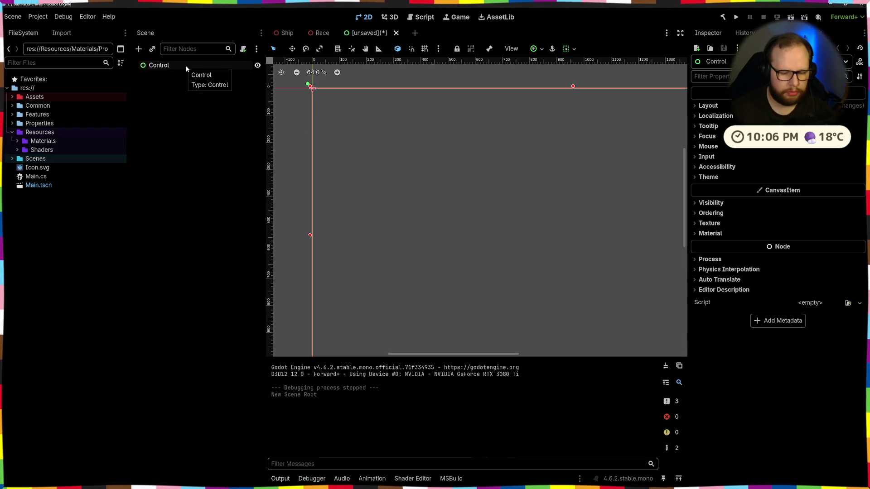
left_click(323, 33)
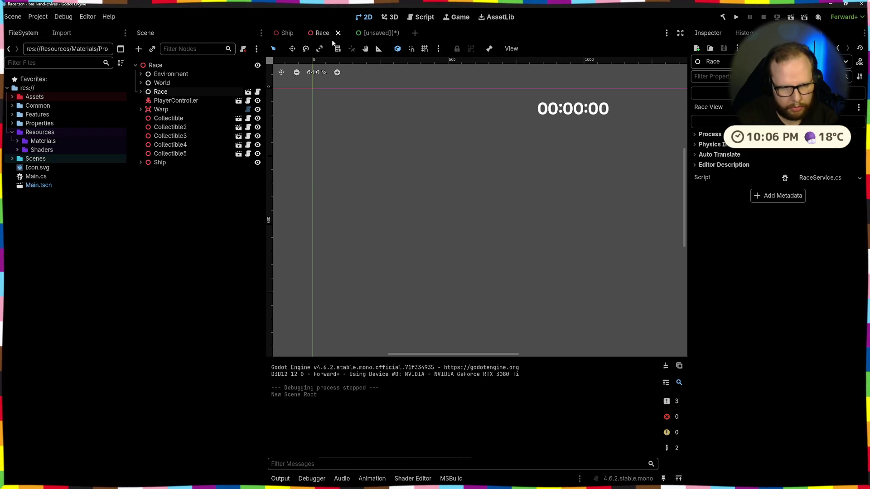
key("super")
- Launch Paint and pencil a long bar outline with a curved left end and vertical dividers
type("paint")
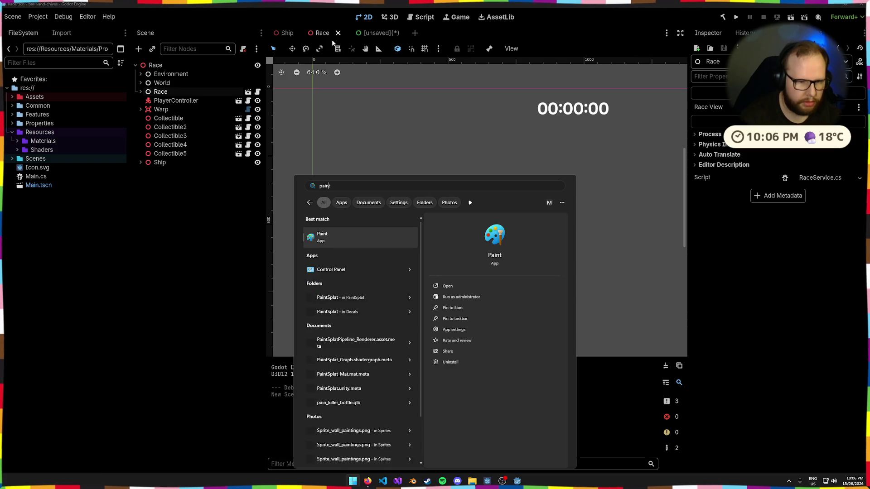
key("Return")
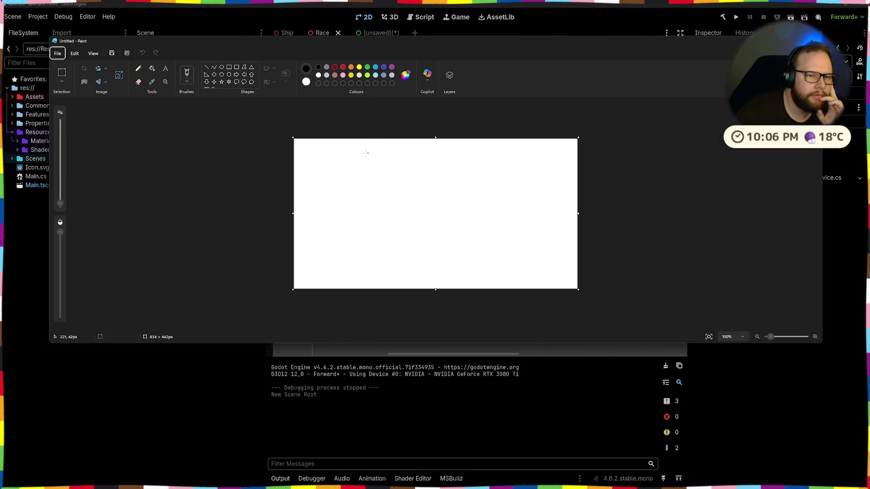
left_click(331, 164)
scroll(322, 158, "up", 3)
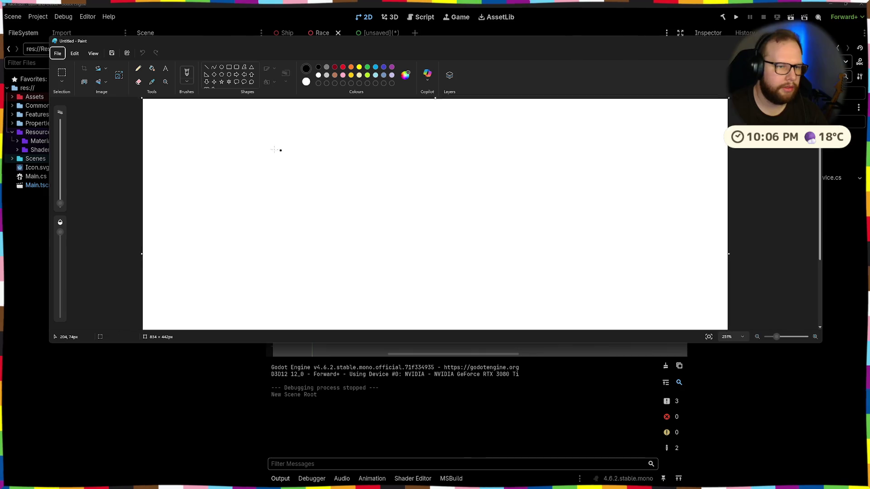
mouse_move(231, 152)
left_mouse_down()
mouse_move(242, 161)
mouse_move(230, 162)
mouse_move(315, 161)
left_mouse_up()
key("ctrl+z")
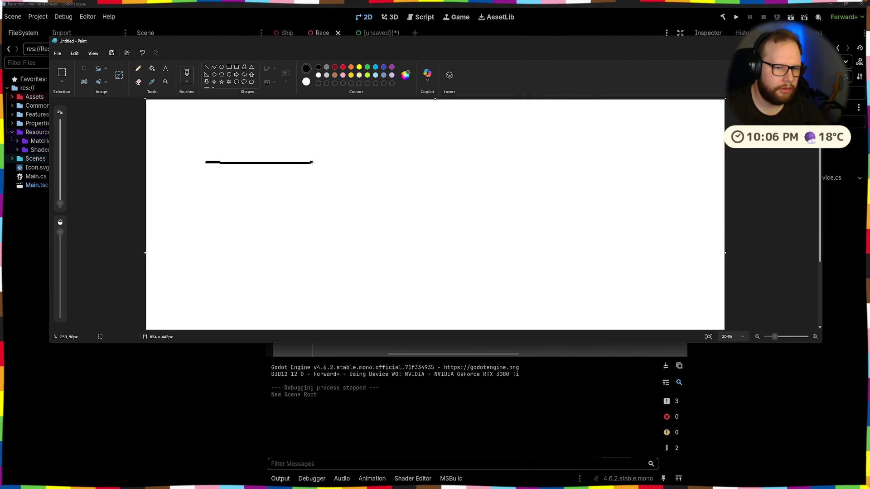
key("ctrl+z")
mouse_move(229, 162)
left_mouse_down()
mouse_move(345, 162)
mouse_move(239, 163)
left_mouse_up()
key("ctrl+z")
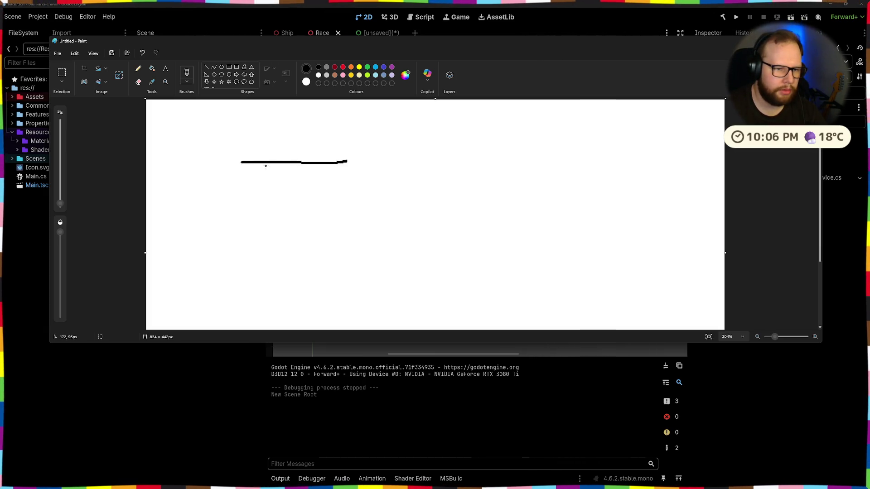
mouse_move(241, 162)
left_mouse_down()
mouse_move(240, 150)
mouse_move(281, 149)
left_mouse_up()
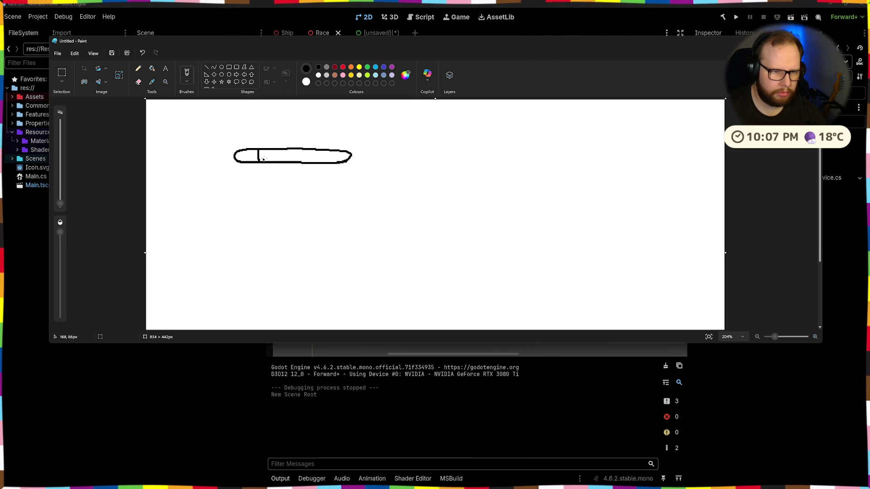
left_click_drag(281, 151, 282, 162)
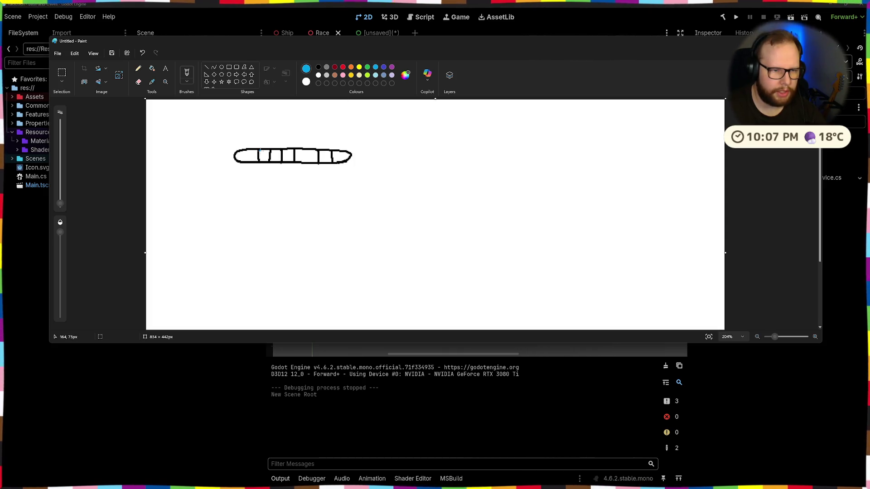
- Fill three bar compartments blue and the remaining four light grey
left_click(152, 68)
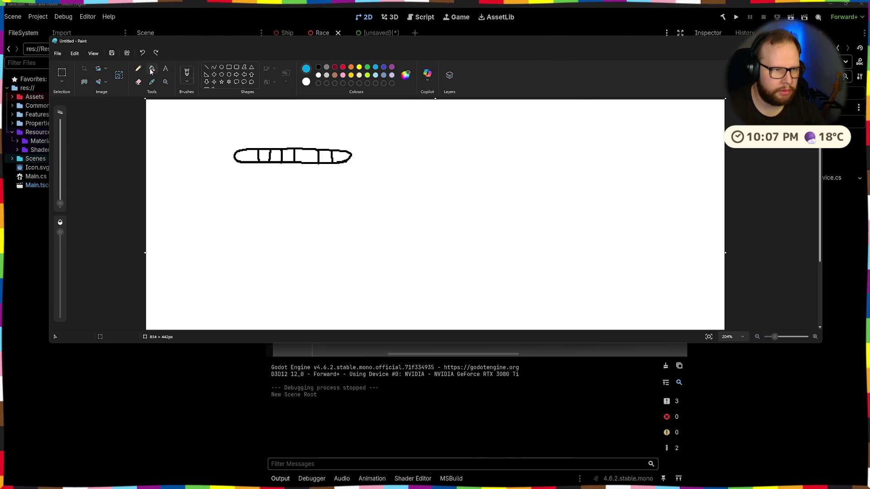
left_click(264, 155)
left_click(288, 155)
left_click(325, 157)
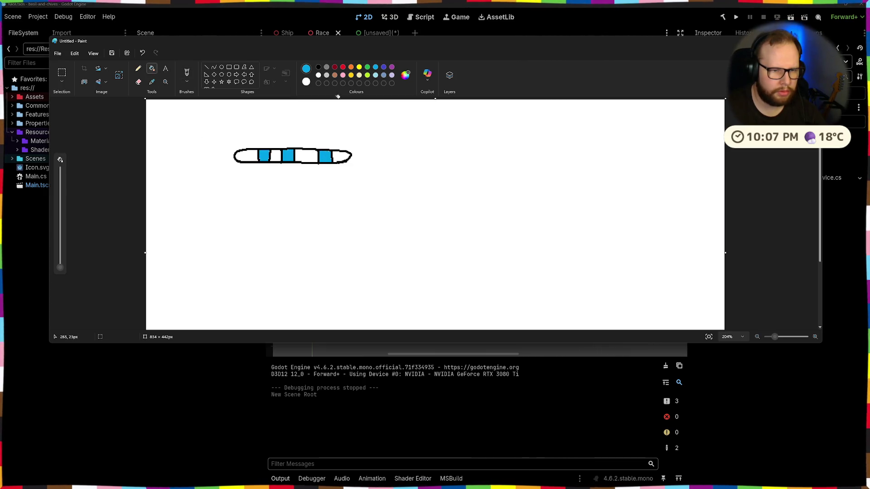
left_click(327, 76)
left_click(306, 156)
left_click(276, 157)
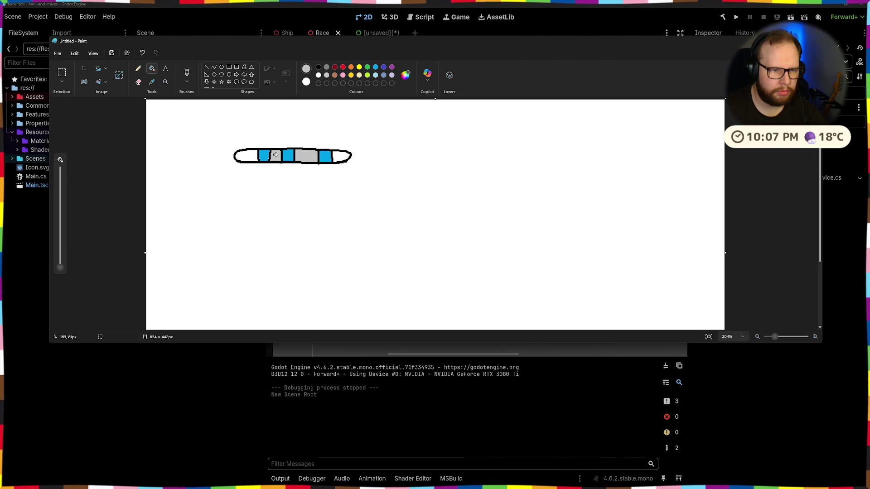
left_click(246, 156)
left_click(339, 157)
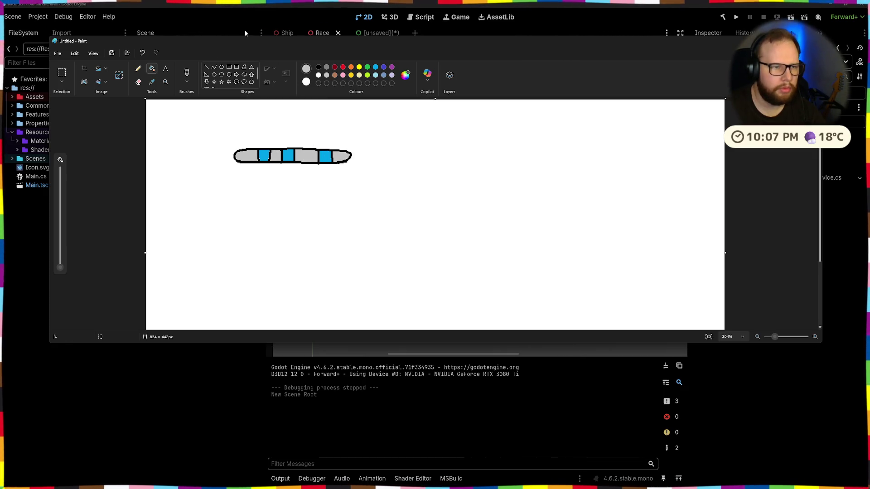
- Draw a circle at the bar's left end and fill it red
left_click(221, 67)
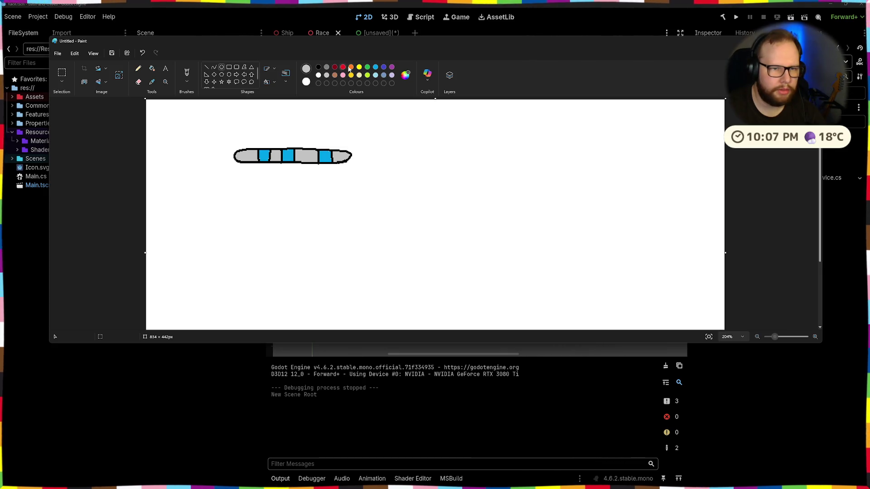
mouse_move(234, 143)
left_mouse_down()
mouse_move(262, 172)
mouse_move(245, 158)
mouse_move(254, 169)
left_mouse_up()
key("ctrl+z")
left_click(152, 68)
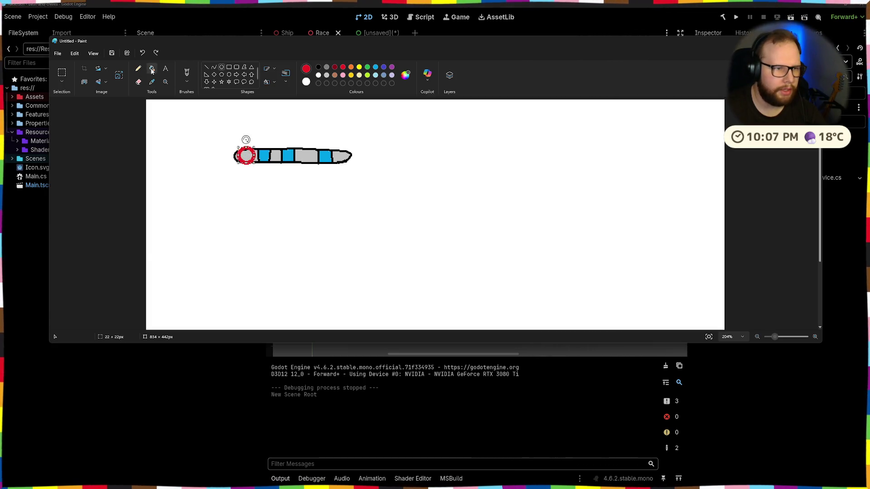
left_click(247, 154)
left_click(138, 68)
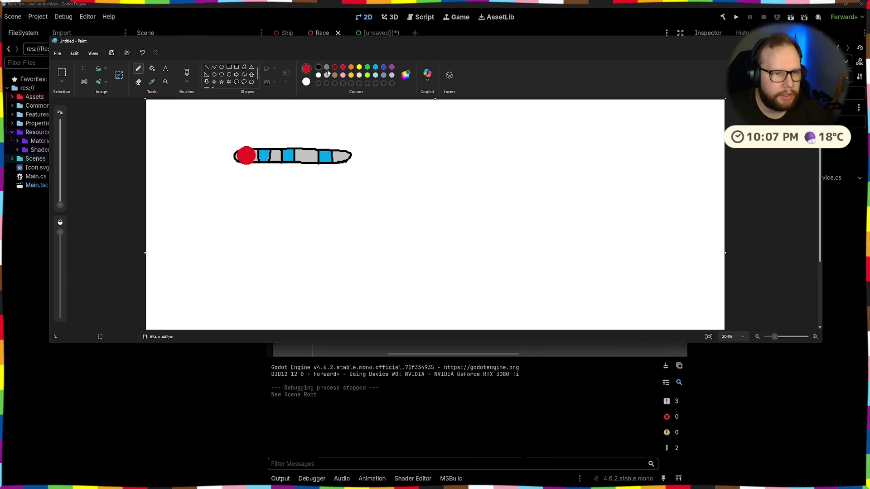
left_click(318, 67)
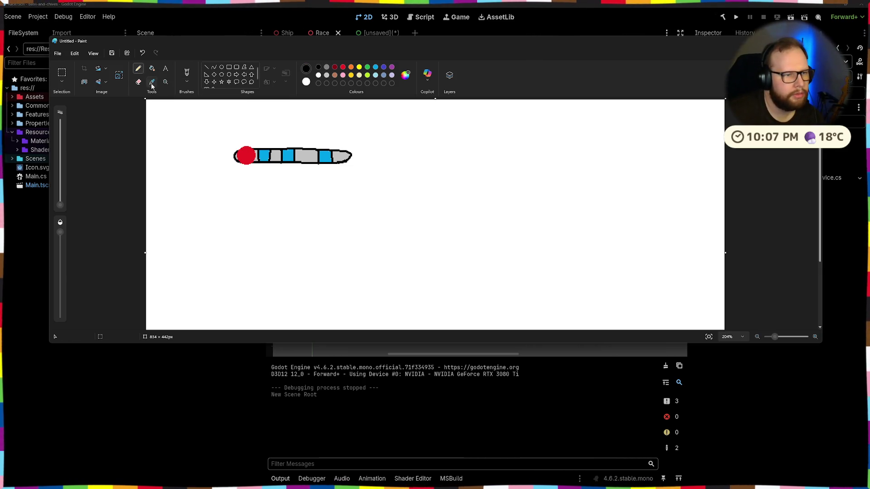
left_click(152, 81)
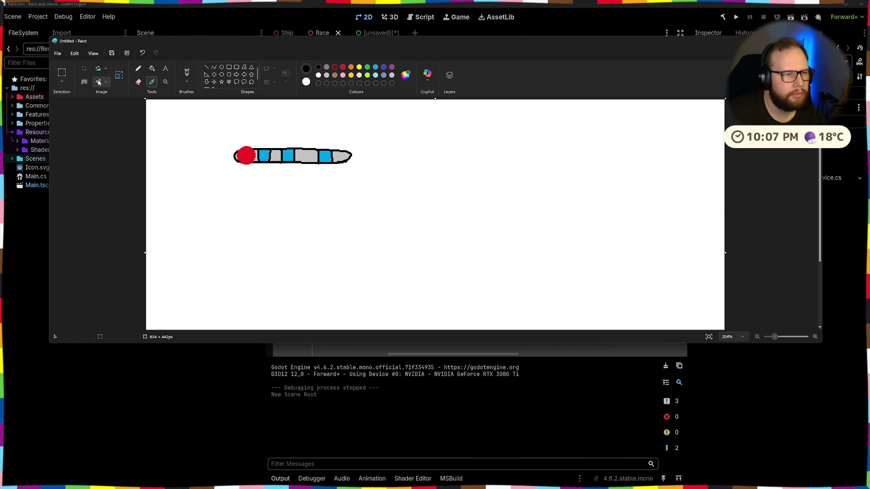
- Hand-letter 'Chop Chop' above the bar and draw two concentric circles to its right
left_click(187, 73)
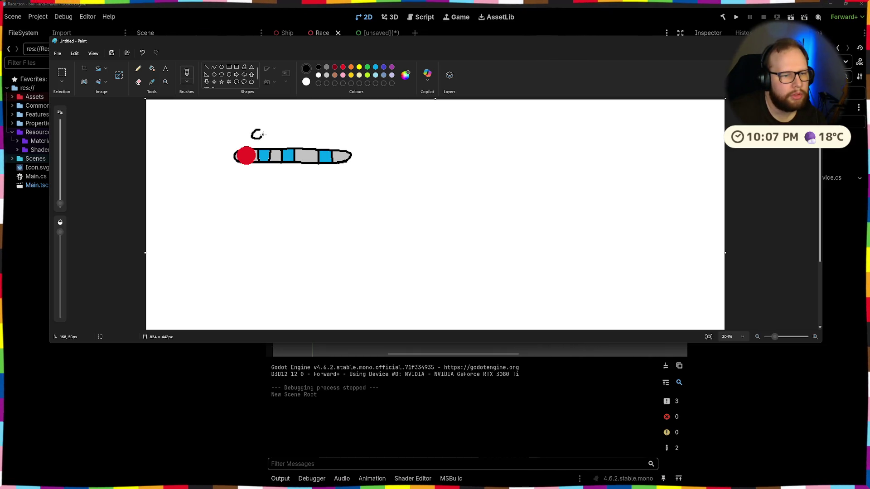
left_click_drag(265, 140, 275, 136)
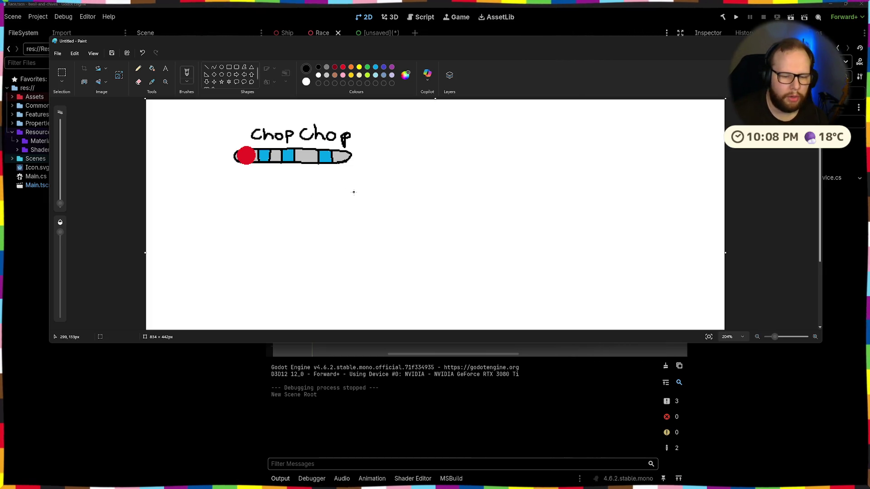
left_click(222, 68)
left_click_drag(419, 133, 538, 252)
left_click_drag(453, 156, 538, 242)
left_click_drag(501, 190, 485, 185)
- Brush divider lines across the ring and fill three of its sections blue
left_click(477, 141)
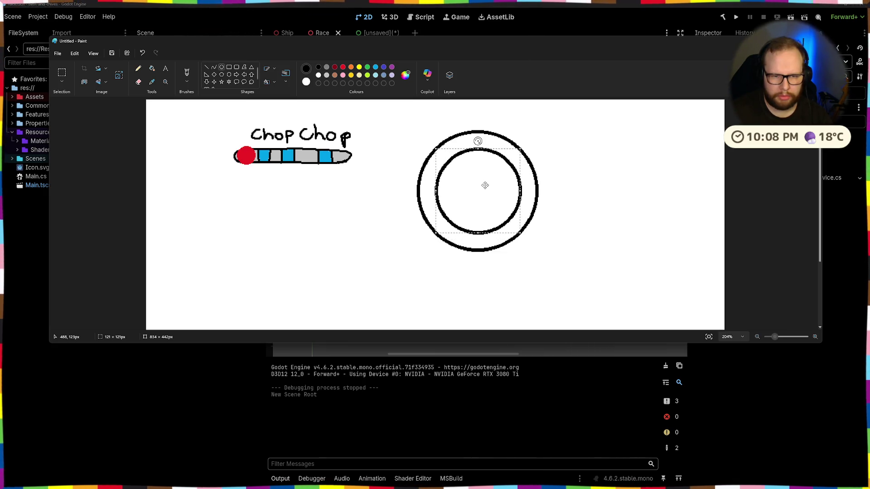
left_click(187, 73)
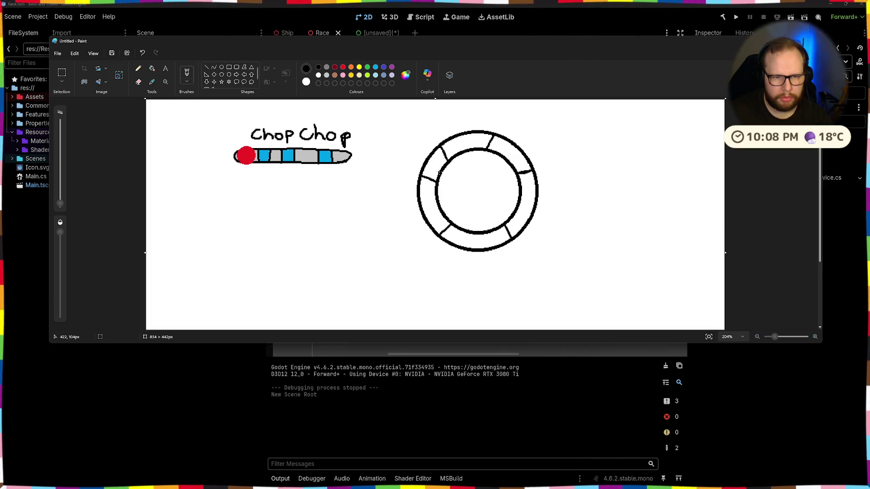
left_click(384, 67)
left_click(151, 69)
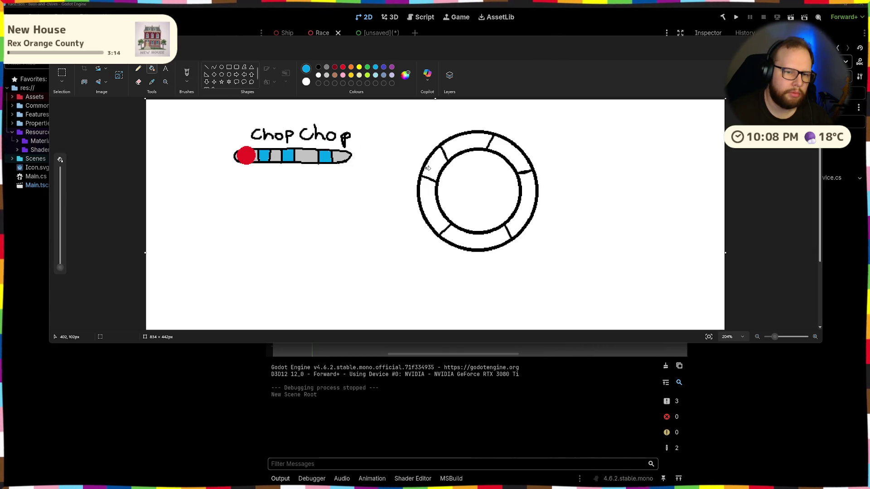
left_click(437, 163)
key("ctrl+z")
left_click(433, 164)
left_click(513, 151)
left_click(493, 241)
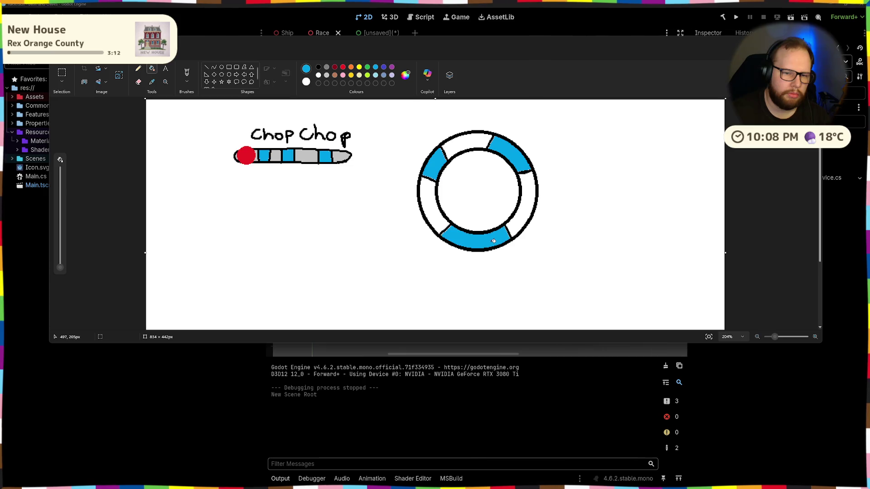
- Fill the remaining ring sections and the ring outline light grey
left_click(326, 75)
left_click(424, 200)
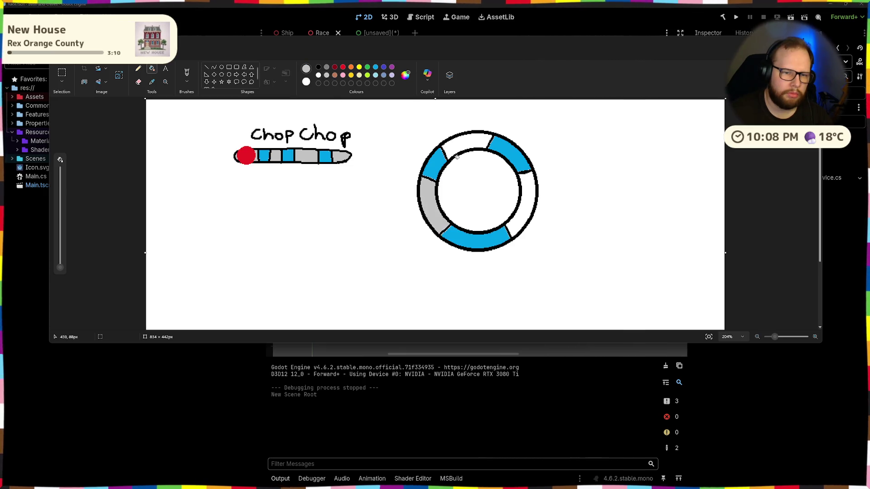
left_click(473, 150)
key("ctrl+z")
left_click(468, 144)
left_click(530, 204)
left_click(523, 189)
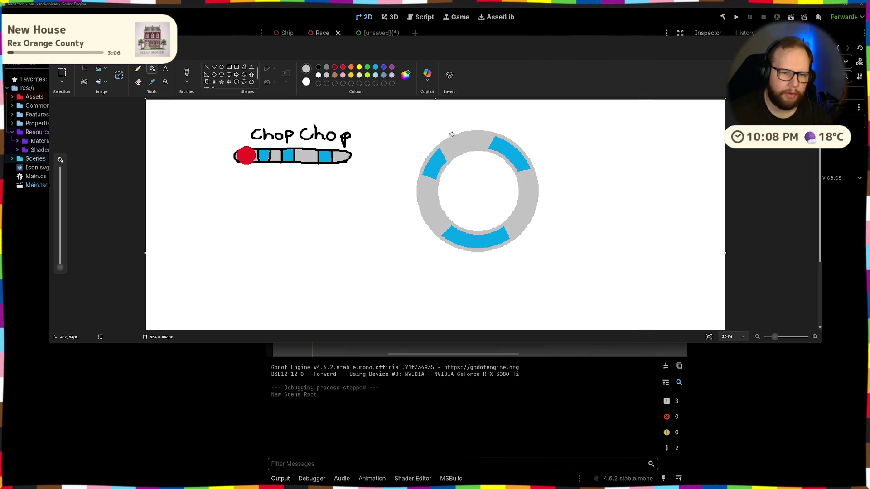
- Undo the grey outline fill to restore black outlines, then add a solid red disc atop the ring
left_click(297, 148)
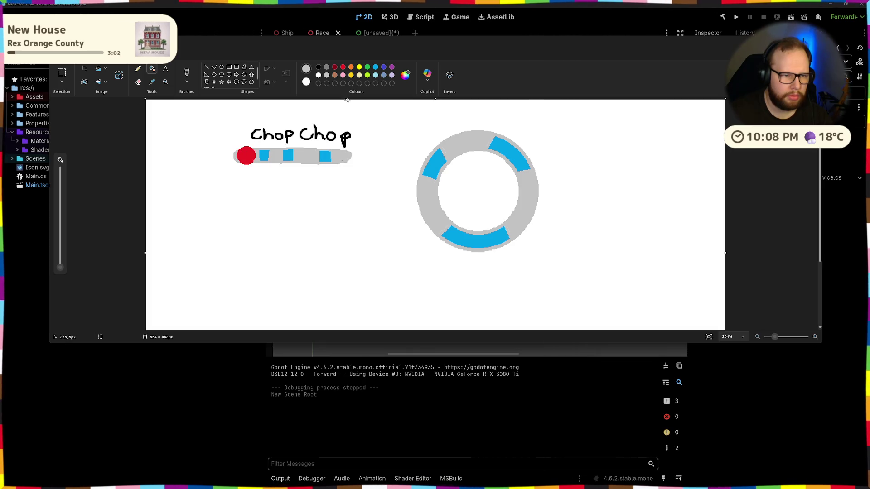
key("ctrl+z")
key("ctrl+z")
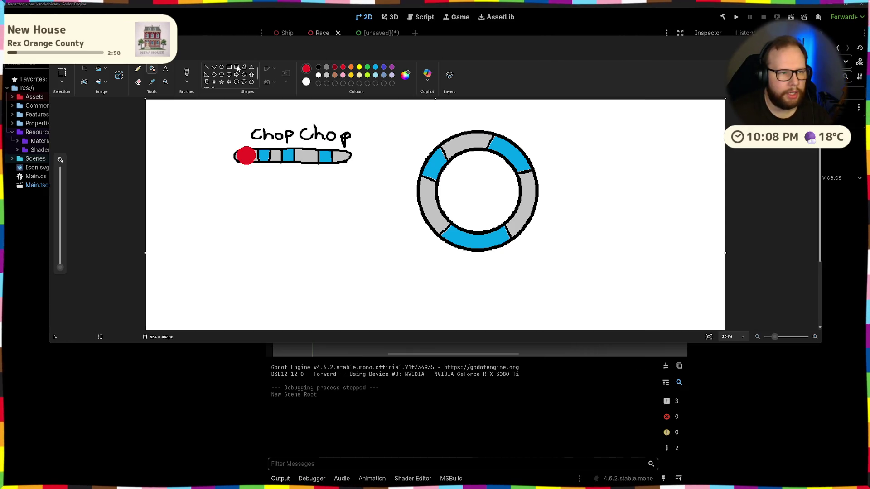
left_click(224, 69)
left_click_drag(478, 130, 502, 155)
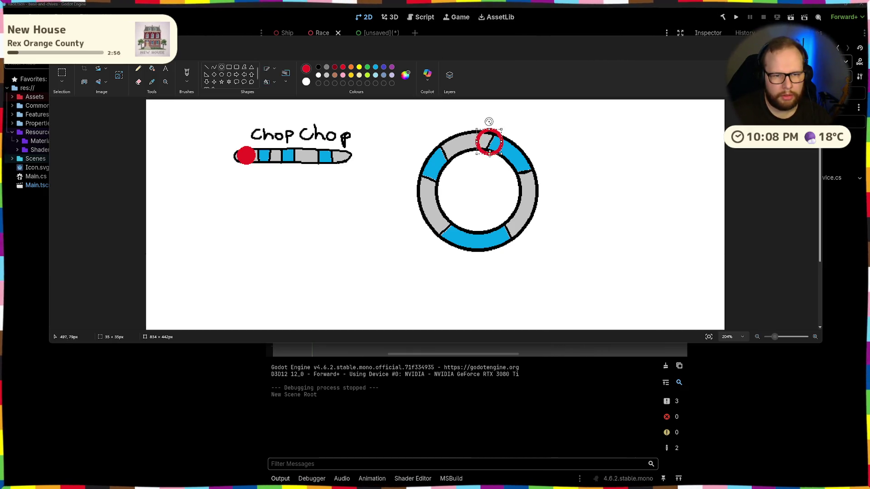
left_click(152, 69)
left_click(484, 143)
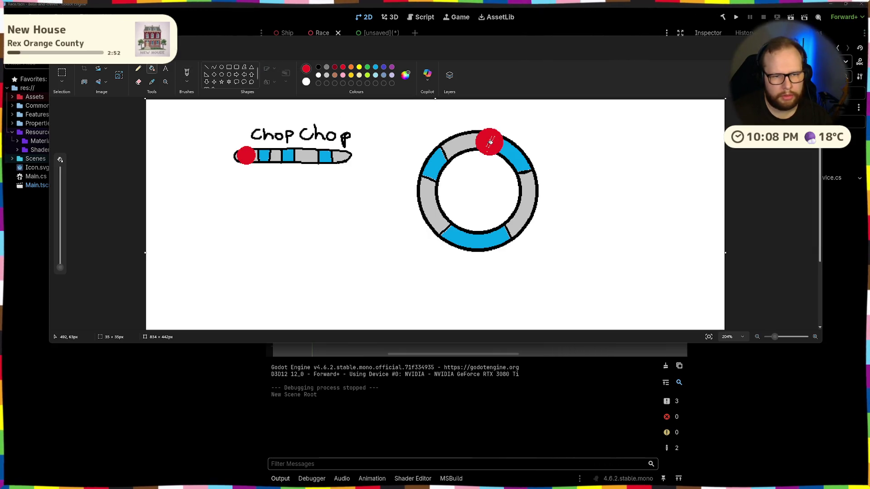
left_click(185, 75)
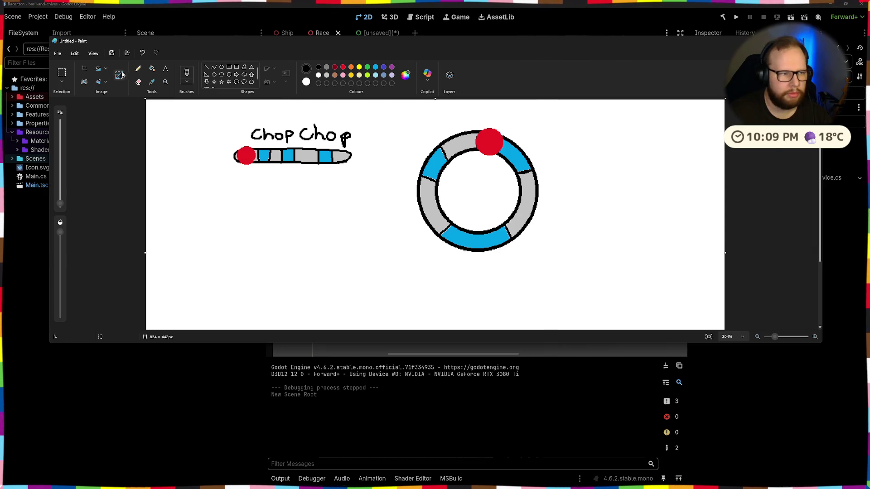
- Erase the 'Chop Chop' label and hand-letter 'Tap Tap' above the bar and 'Tap hold' by the ring
left_click(138, 82)
mouse_move(254, 135)
left_mouse_down()
mouse_move(355, 137)
mouse_move(254, 129)
left_mouse_up()
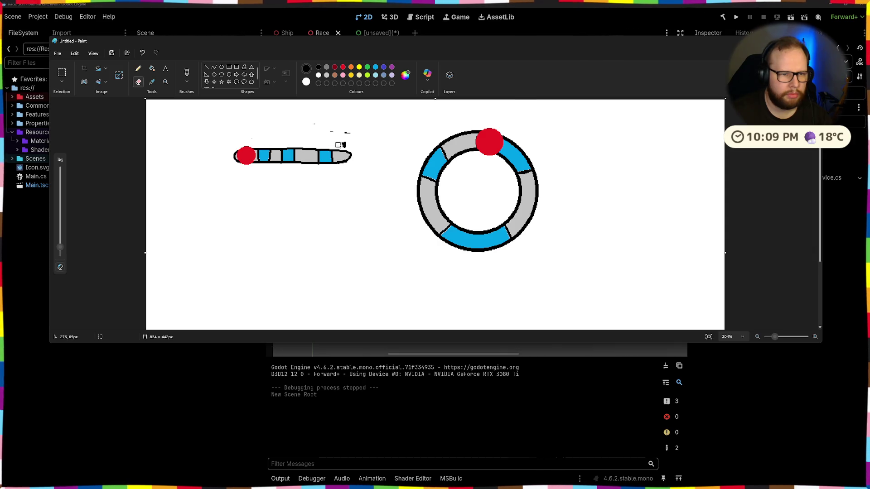
left_click(187, 74)
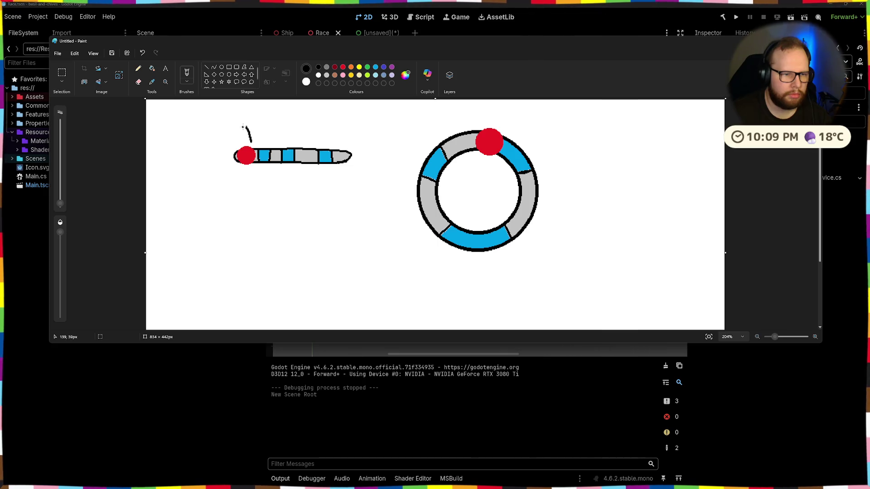
left_click_drag(263, 134, 274, 134)
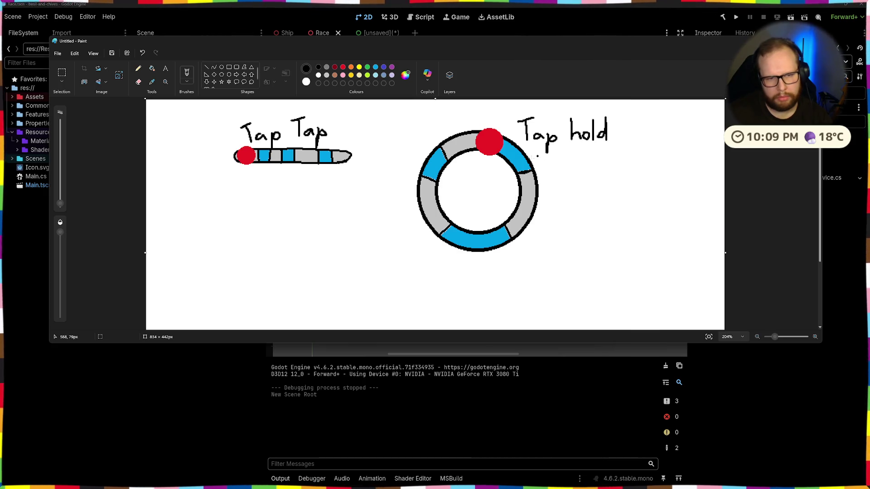
scroll(471, 188, "down", 3)
scroll(468, 186, "up", 4)
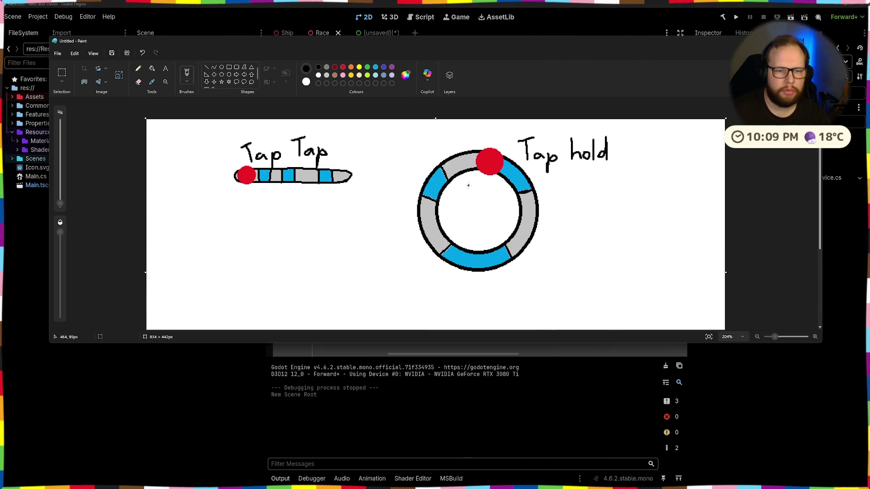
scroll(427, 170, "down", 3)
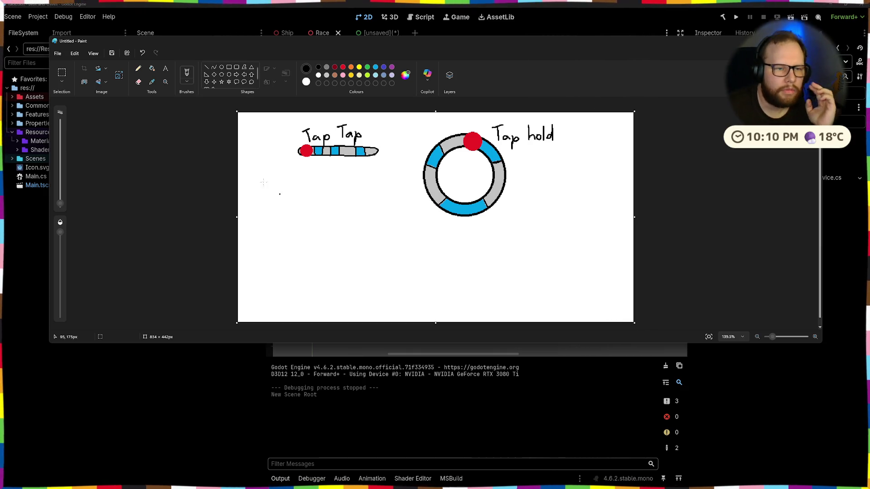
- Draw two concentric circles below the Tap Tap bar, centring the inner one
left_click(222, 67)
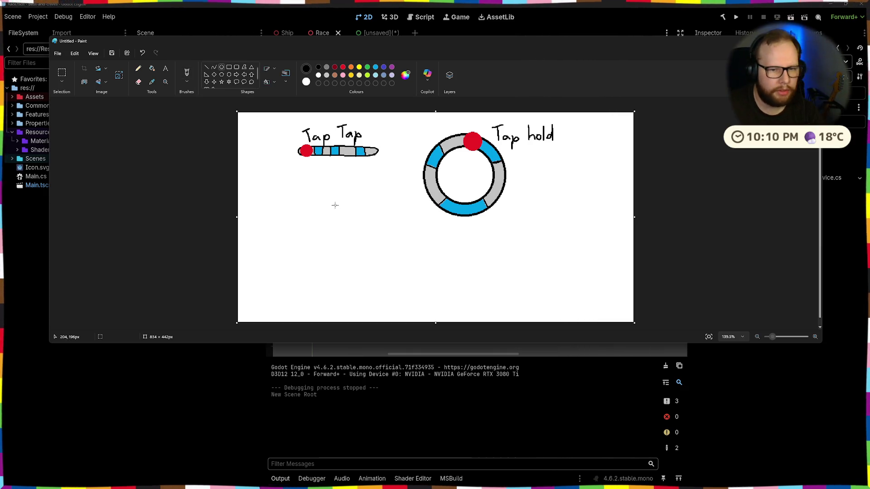
mouse_move(319, 196)
left_mouse_down()
mouse_move(384, 247)
mouse_move(408, 281)
left_mouse_up()
left_click_drag(333, 214, 389, 270)
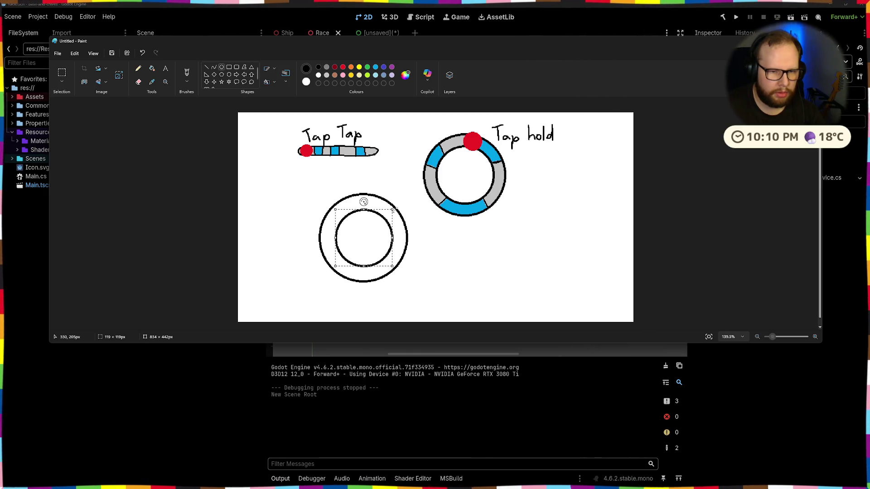
left_click_drag(363, 201, 368, 194)
left_click_drag(373, 227, 368, 231)
left_click(452, 241)
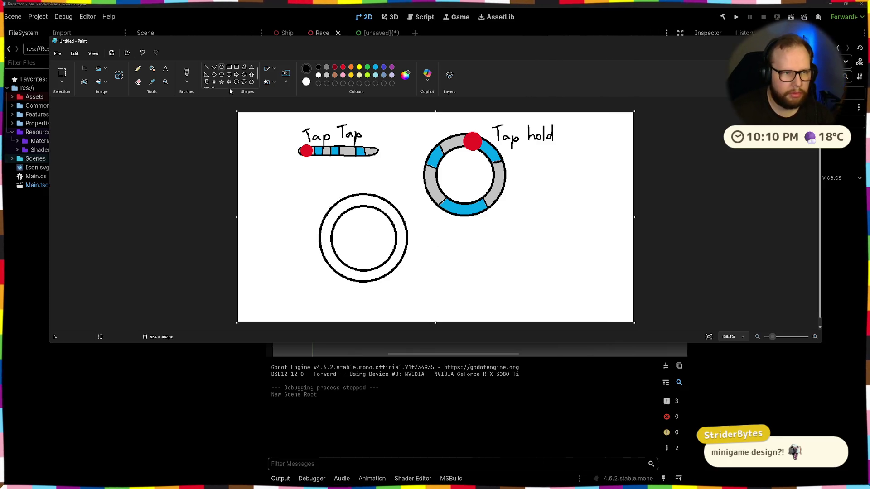
- Delete the lower half of both circles and draw dividing lines across the remaining arch
left_click(63, 73)
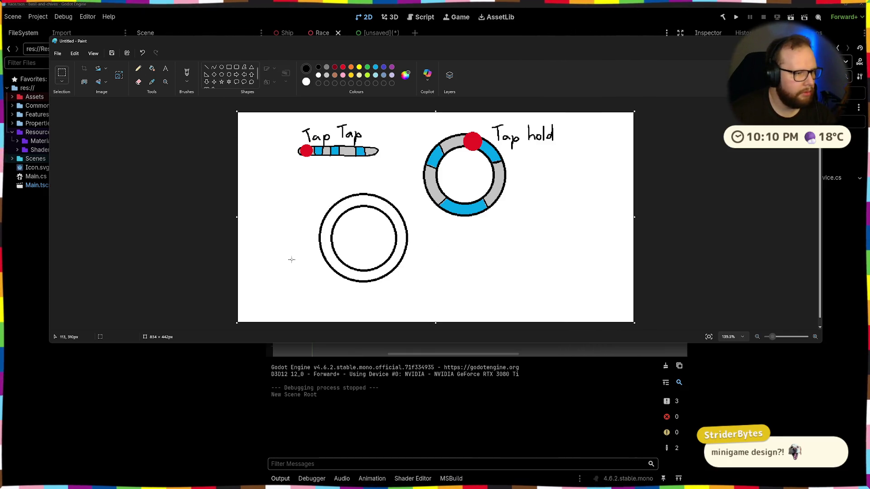
left_click_drag(298, 235, 406, 287)
left_click(422, 262)
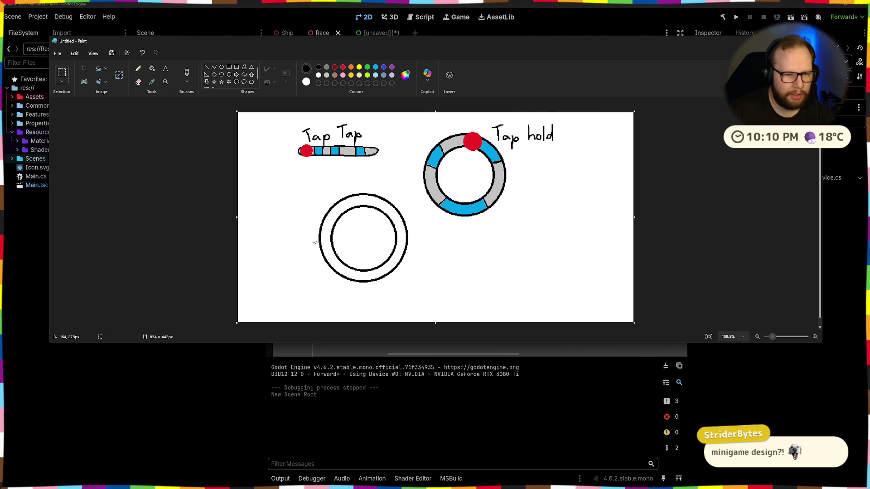
left_click_drag(310, 235, 451, 292)
key("Delete")
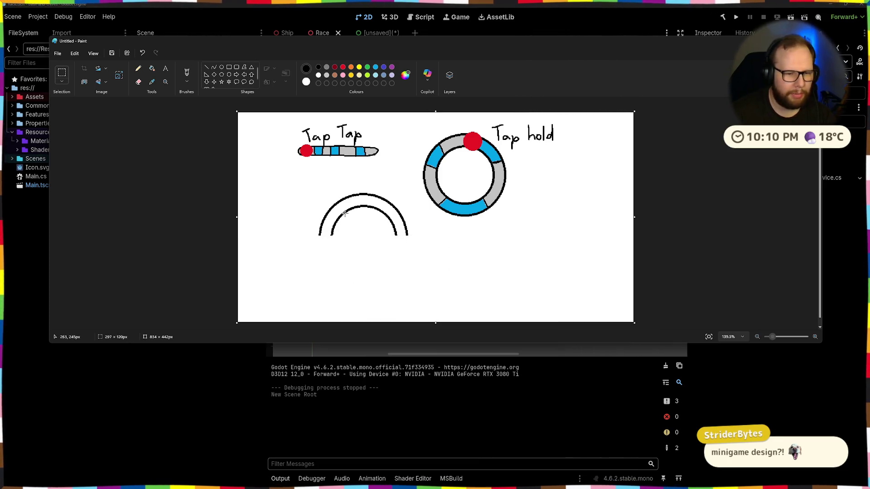
left_click(187, 73)
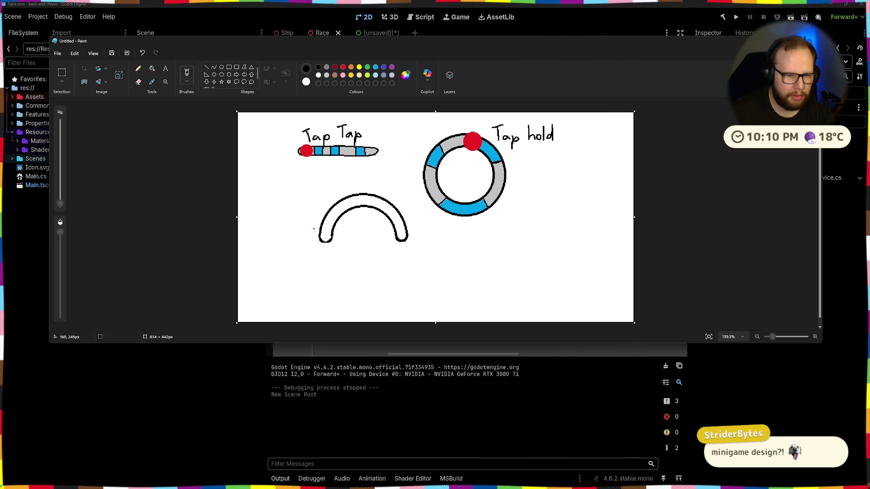
left_click_drag(335, 207, 340, 213)
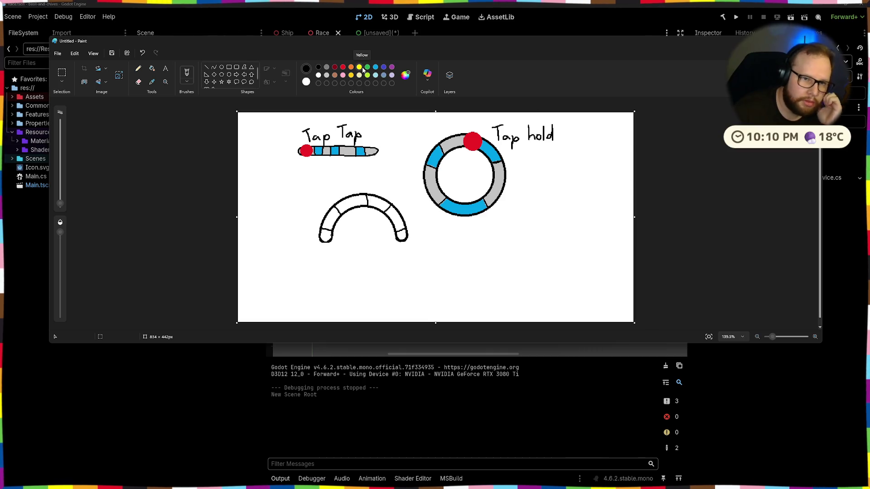
- Fill the arch's segments alternately blue and light grey
left_click(375, 67)
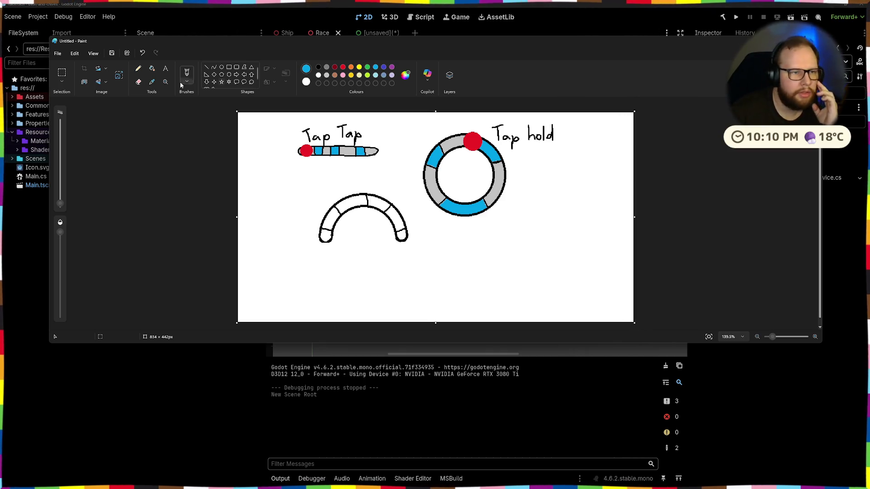
left_click(151, 68)
left_click(326, 232)
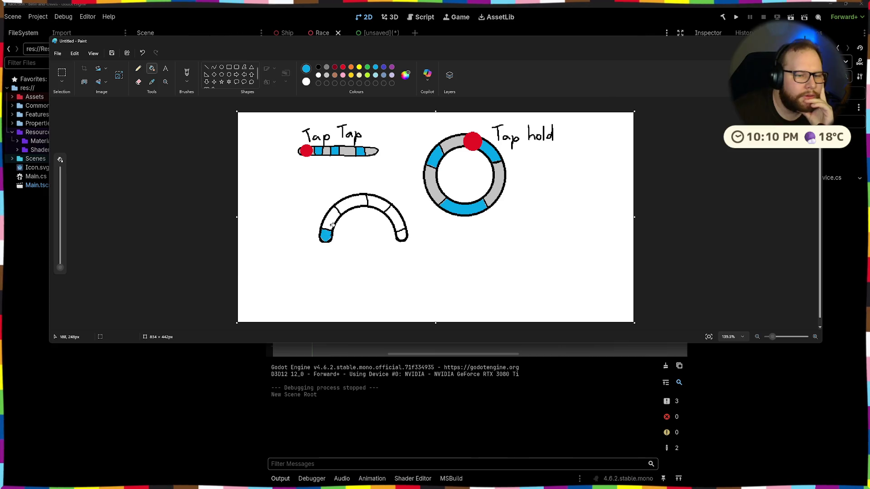
left_click(352, 201)
left_click(402, 221)
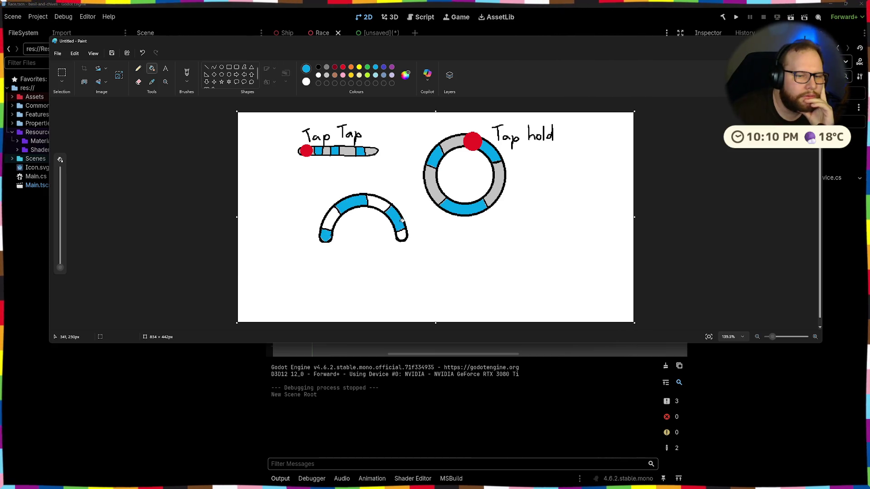
left_click(327, 75)
left_click(330, 219)
left_click(372, 202)
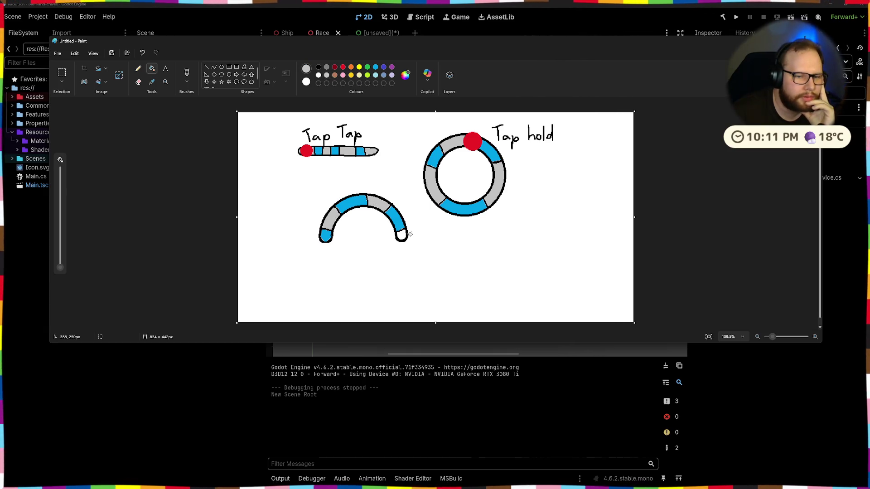
left_click(402, 233)
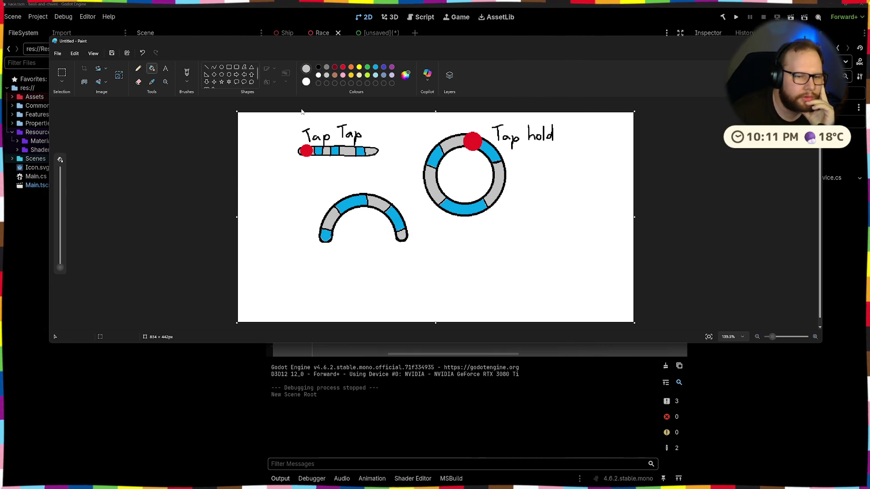
- Add a small solid red circle on the arch's left end
left_click(221, 67)
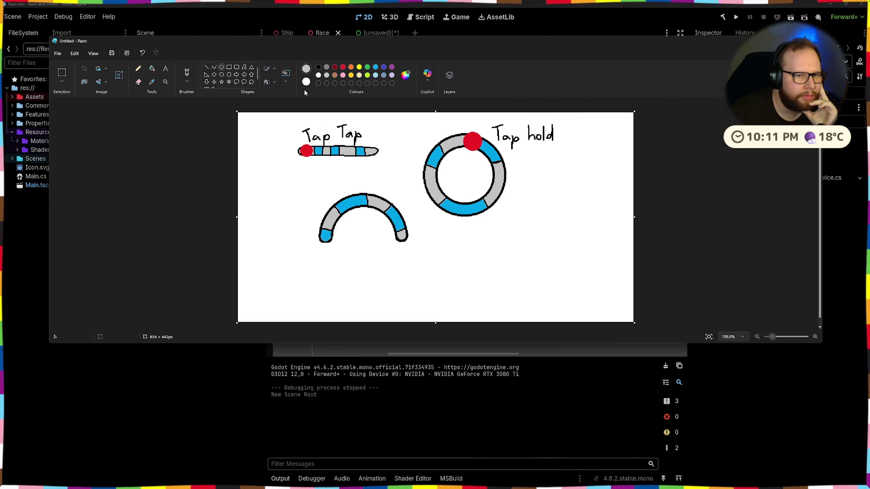
left_click_drag(320, 223, 334, 234)
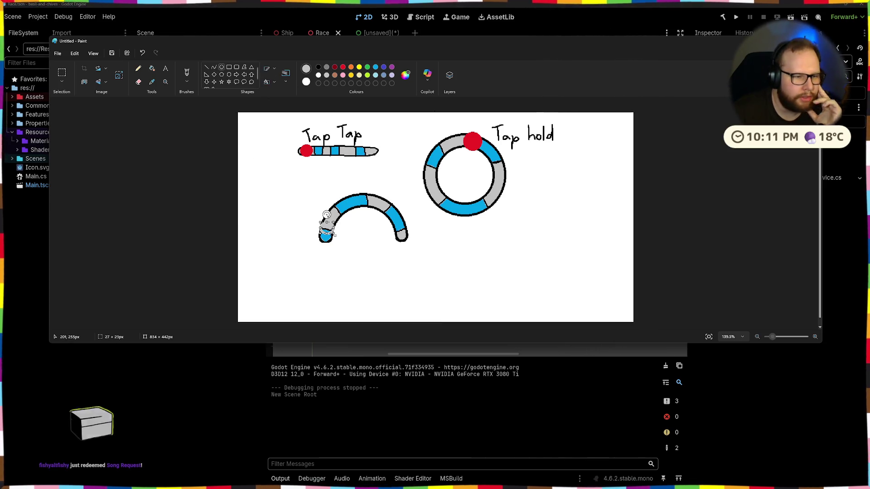
key("ctrl+z")
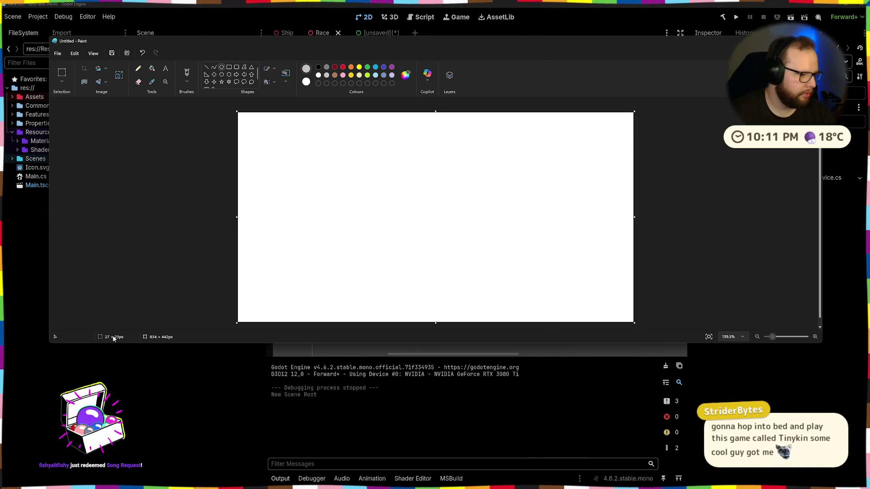
left_click(343, 67)
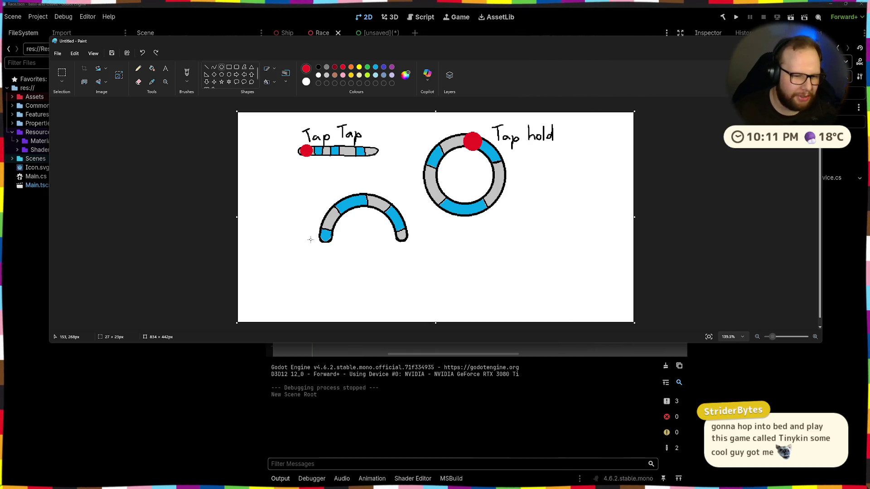
left_click_drag(320, 222, 332, 234)
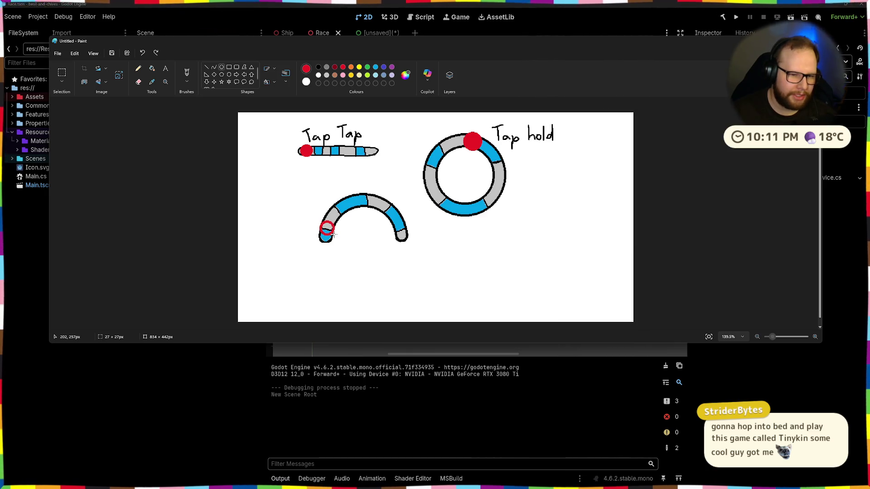
left_click(151, 69)
left_click(327, 229)
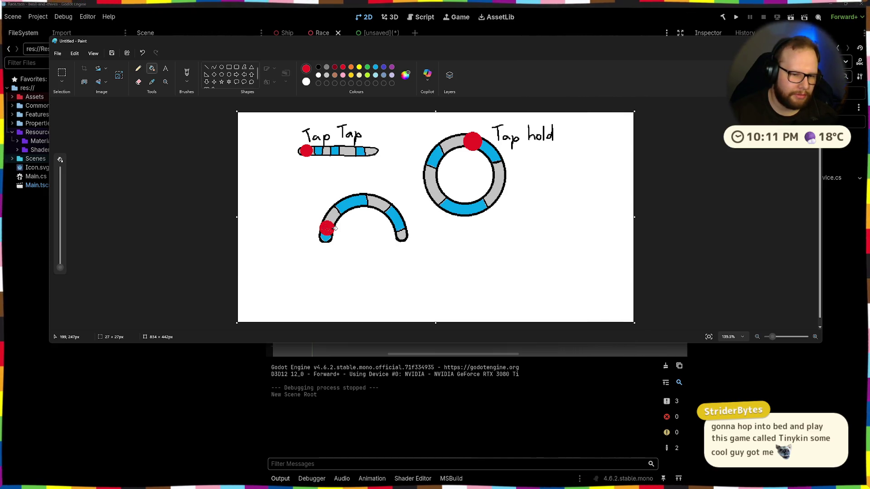
left_click(187, 73)
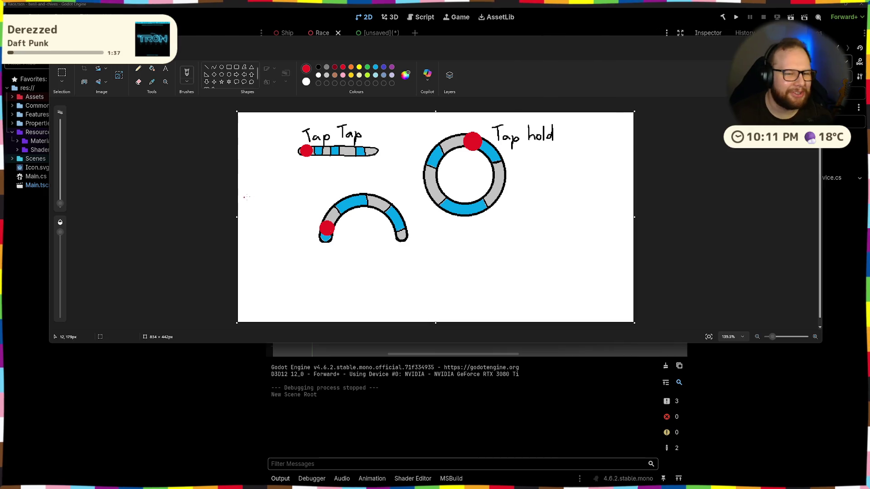
- In black, draw marks on the arch's red dot and hand-write 'Ping Pong' above the arch
left_click(318, 67)
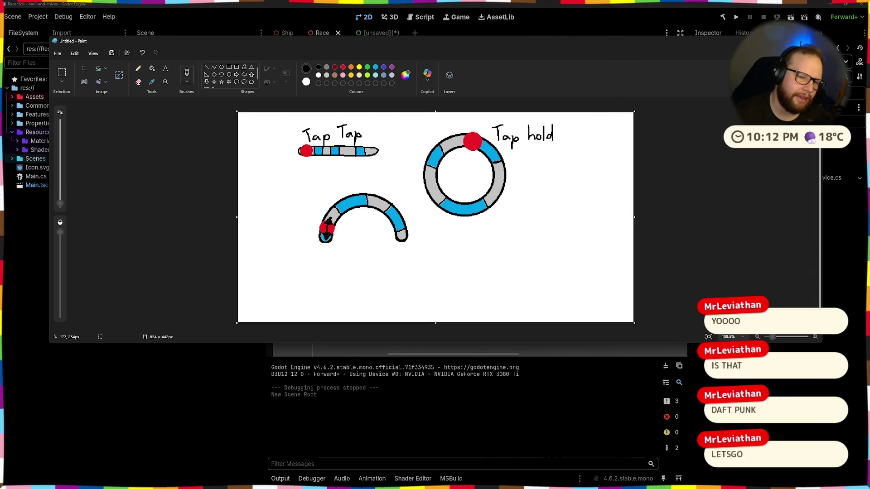
scroll(301, 221, "up", 5)
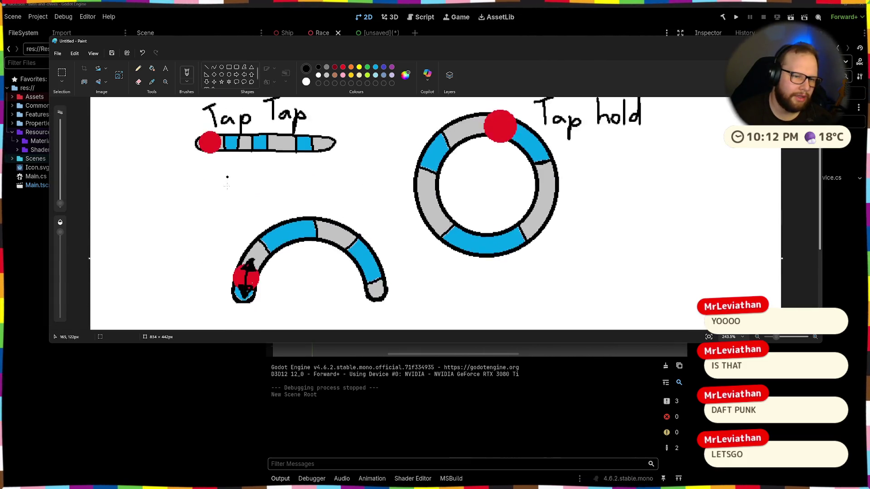
scroll(227, 177, "down", 1)
mouse_move(238, 186)
left_mouse_down()
mouse_move(244, 202)
mouse_move(245, 183)
mouse_move(249, 200)
mouse_move(296, 181)
mouse_move(334, 198)
mouse_move(321, 194)
left_mouse_up()
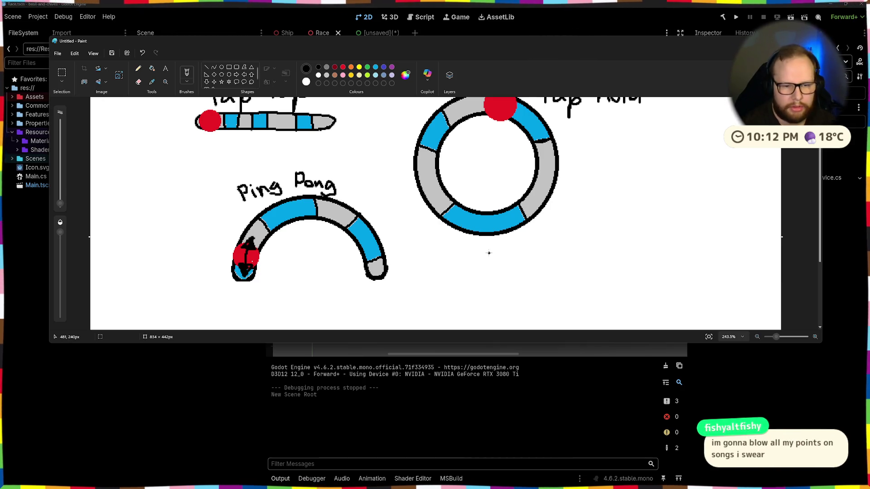
scroll(489, 253, "down", 4)
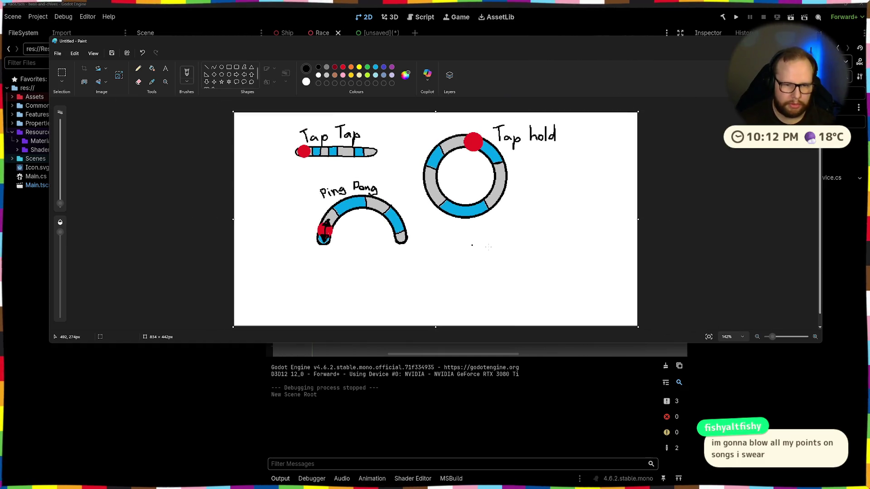
- Doodle small circles and a fluffy cloud creature below the Tap hold ring, undoing most strokes
mouse_move(430, 266)
left_mouse_down()
mouse_move(474, 259)
mouse_move(487, 245)
mouse_move(467, 262)
left_mouse_up()
key("ctrl+z")
key("ctrl+z")
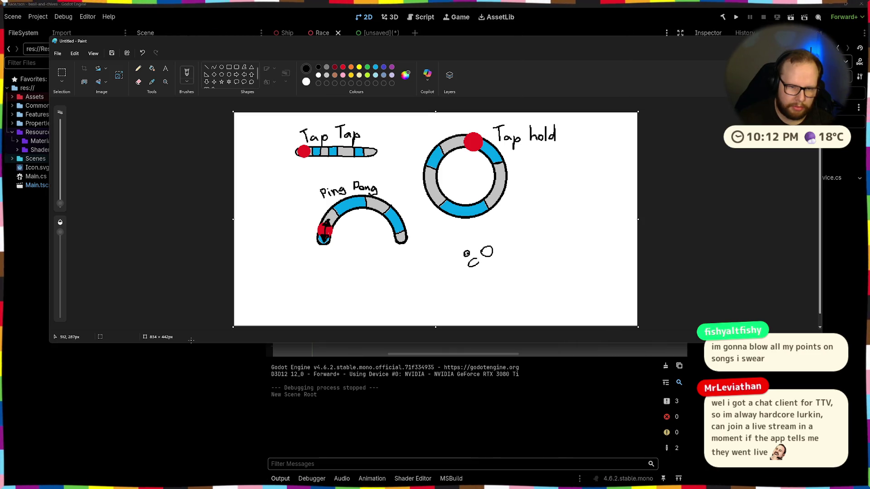
mouse_move(504, 254)
left_mouse_down()
mouse_move(462, 238)
mouse_move(479, 230)
mouse_move(507, 241)
mouse_move(508, 250)
mouse_move(478, 270)
left_mouse_up()
key("ctrl+z")
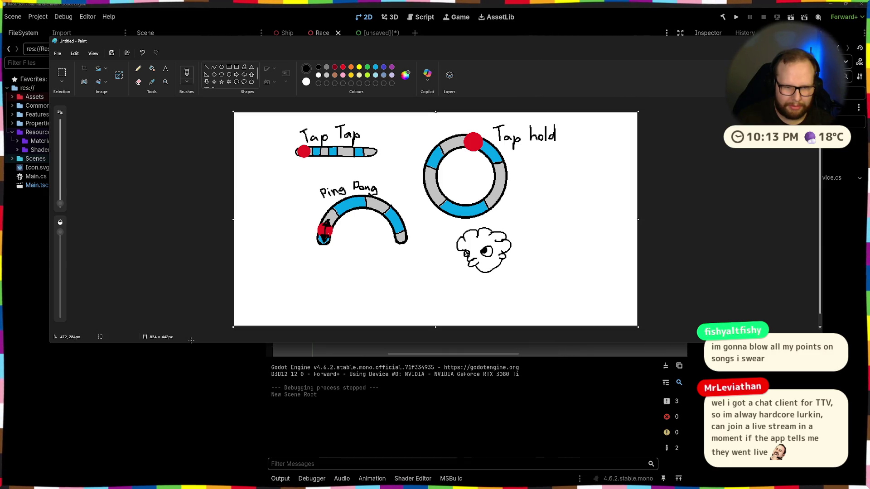
left_click_drag(465, 249, 502, 246)
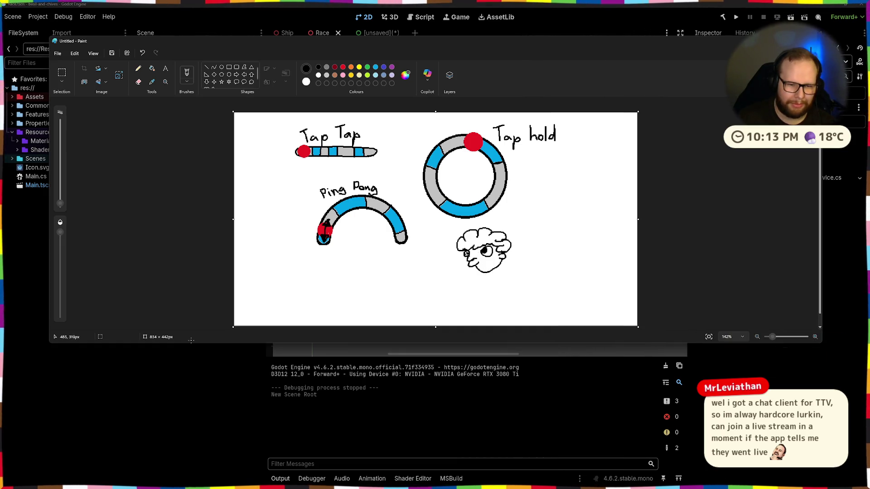
key("ctrl+z")
key("ctrl+z")
key("ctrl+z")
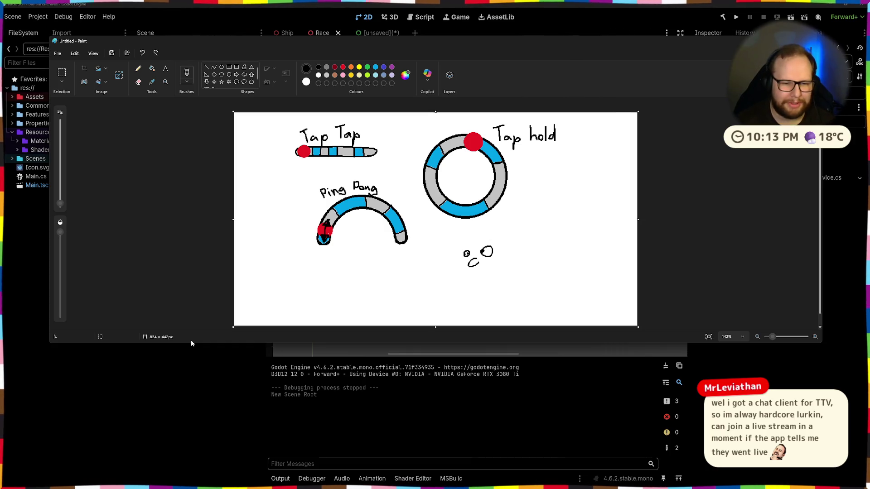
- Undo the leftover cloud strokes, the 'Ping Pong' label and the black marks on the red dot
key("ctrl+z")
key("ctrl+z")
key("ctrl+z")
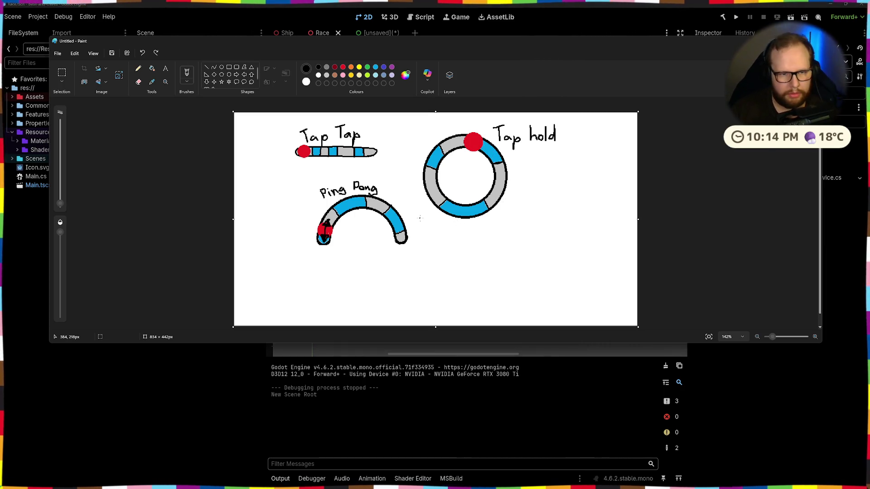
key("ctrl+z")
key("ctrl+z")
key("ctrl+z")
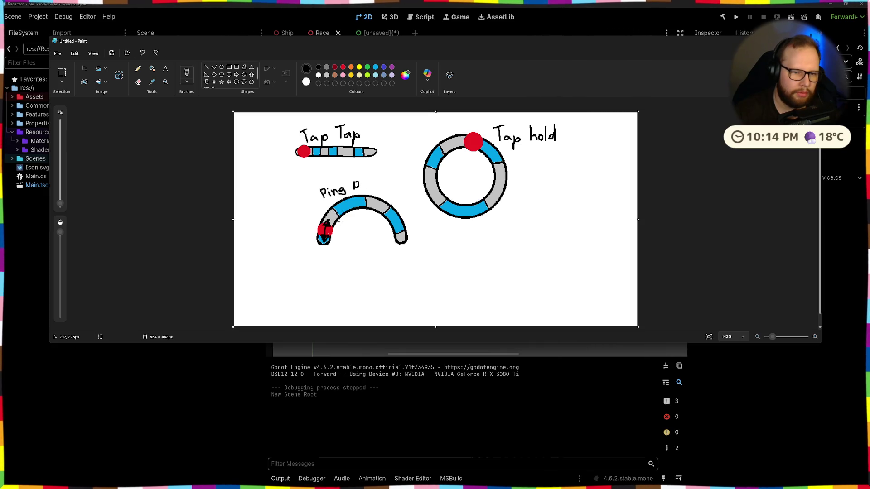
key("ctrl+z")
key("ctrl+z")
key("ctrl+z")
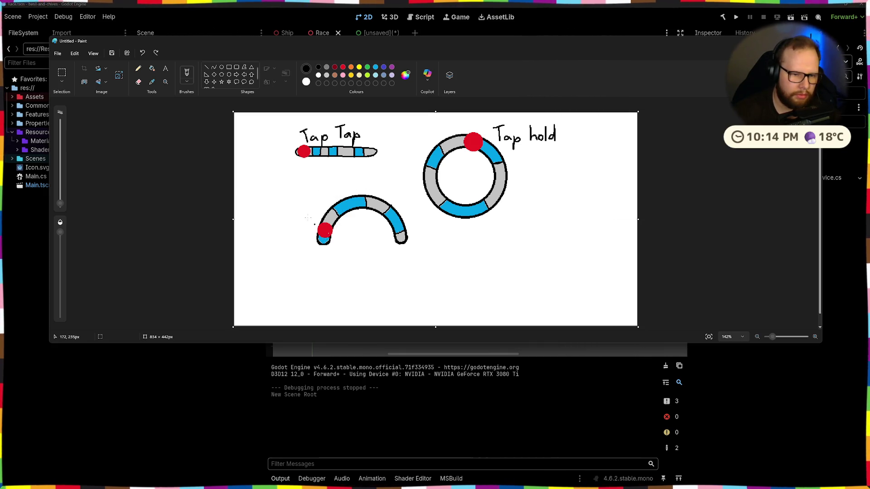
- Undo the stray orange stroke and a trial purple mark beside the arc's red dot
left_click(351, 67)
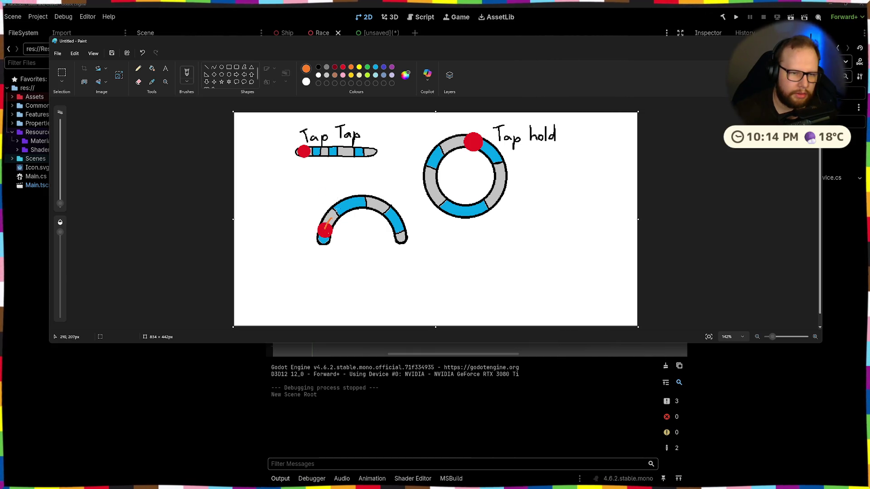
key("ctrl+z")
left_click(392, 67)
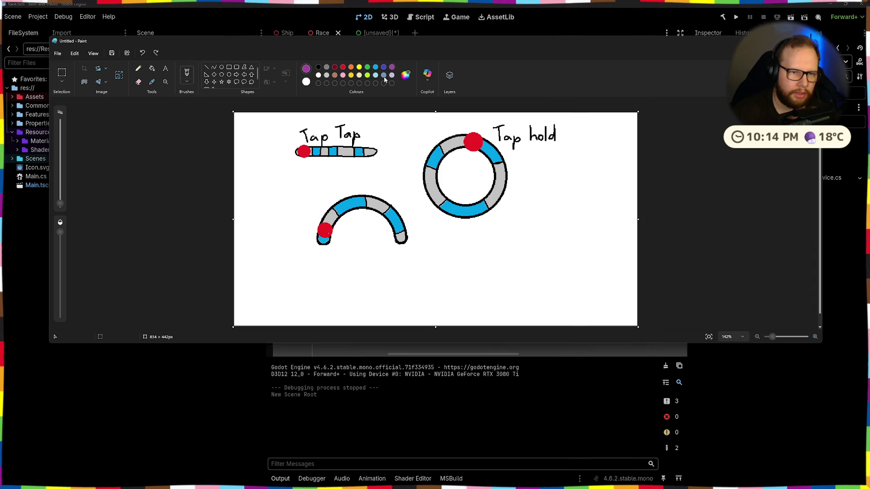
left_click_drag(324, 229, 331, 216)
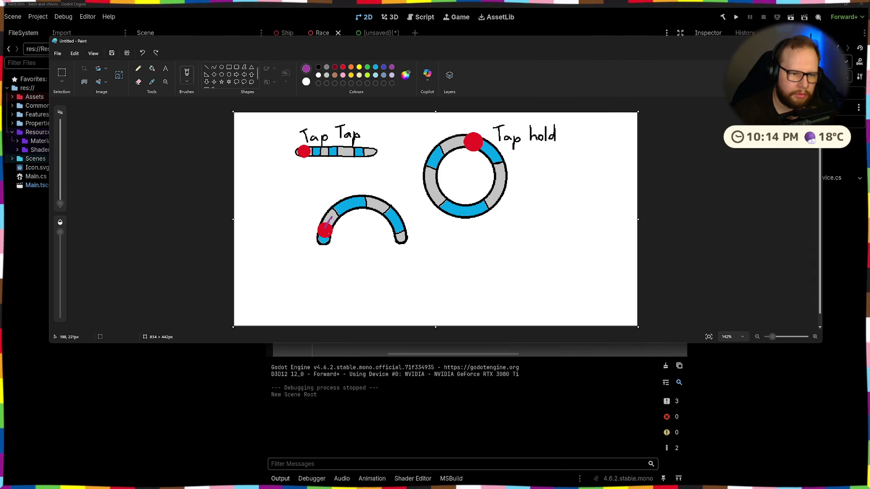
key("ctrl+z")
- Try pink, light blue and lavender as the drawing colour
left_click(343, 75)
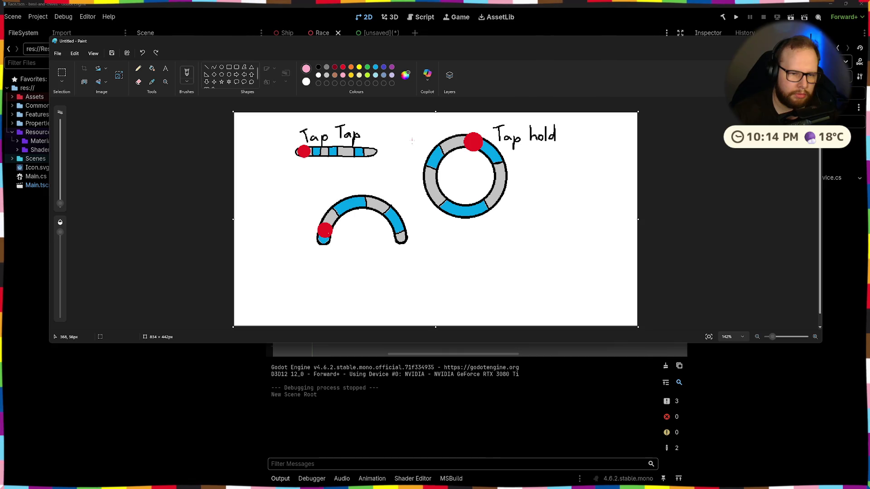
left_click(376, 76)
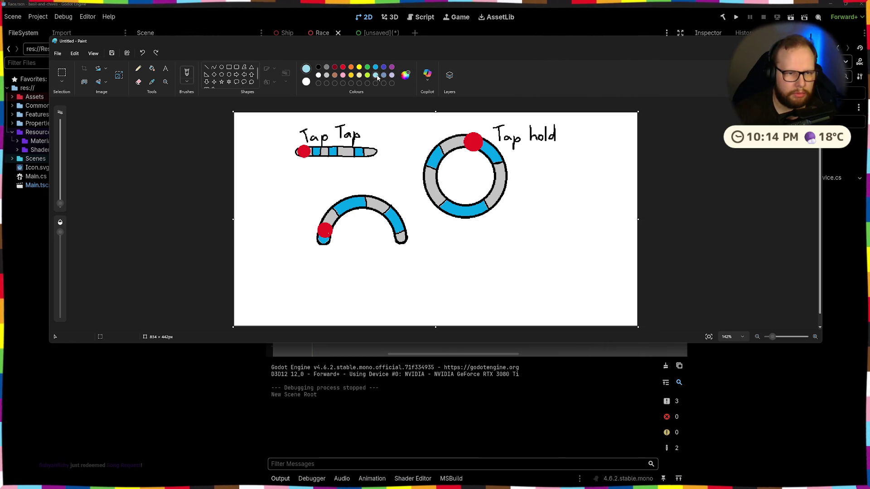
left_click(392, 75)
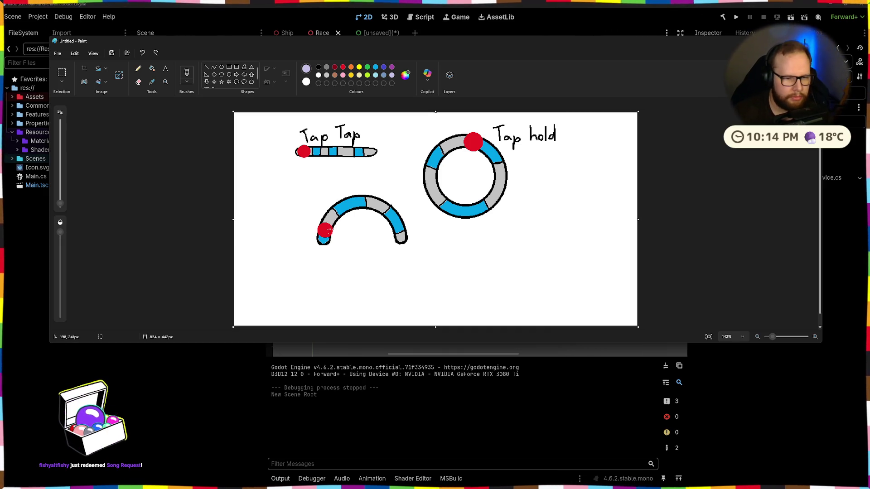
- In yellow, add motion arrows on all three red dots, end marks on the bar, and a circular arrow in the ring
left_click(359, 67)
mouse_move(326, 229)
left_mouse_down()
mouse_move(329, 222)
mouse_move(324, 241)
left_mouse_up()
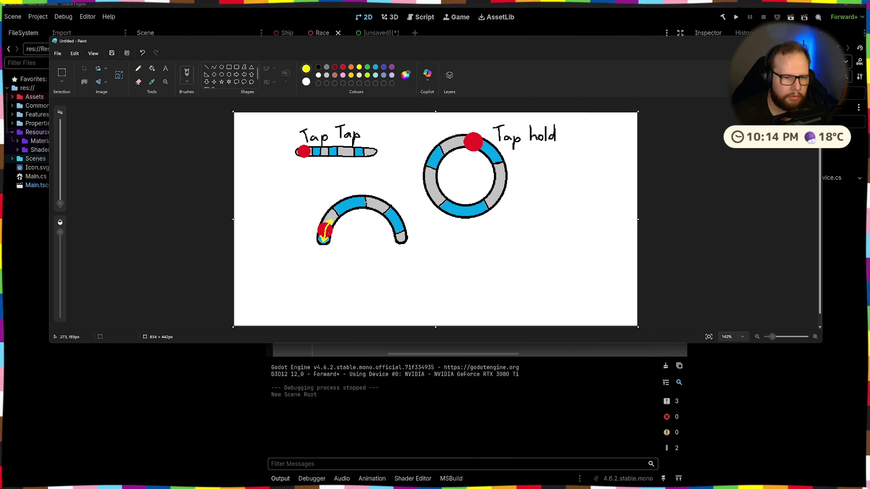
left_click_drag(475, 140, 488, 154)
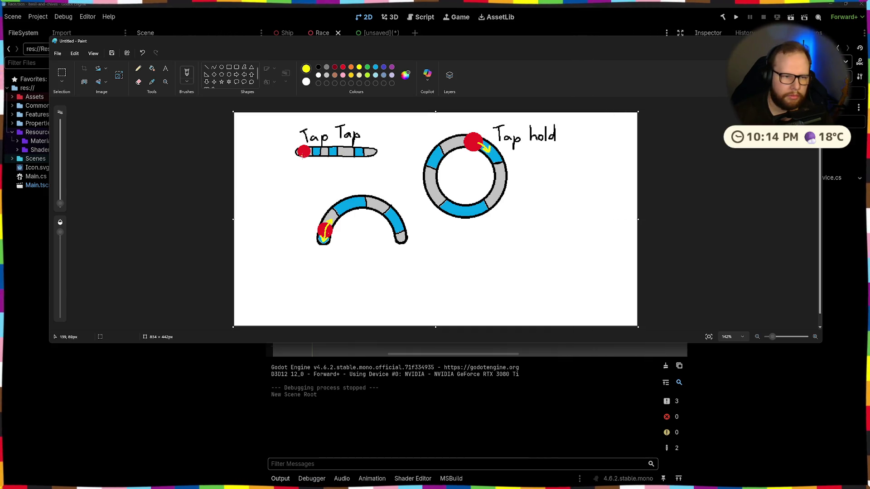
left_click_drag(304, 151, 314, 151)
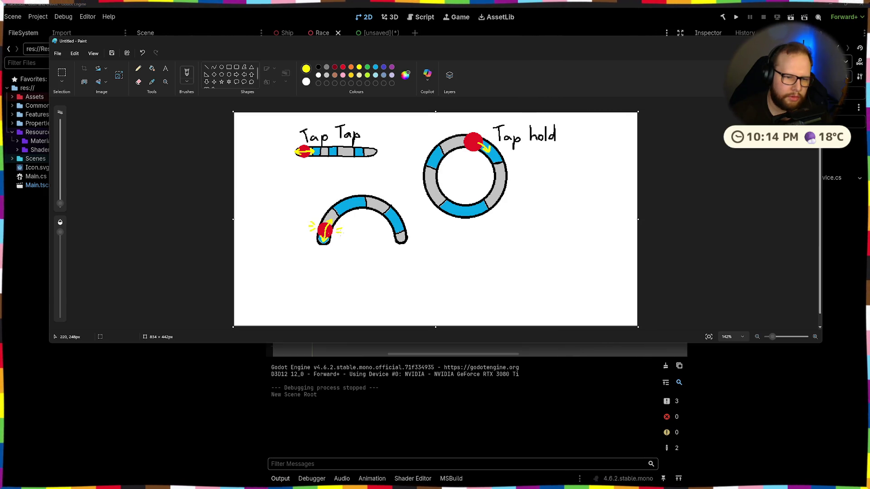
left_click_drag(341, 233, 338, 237)
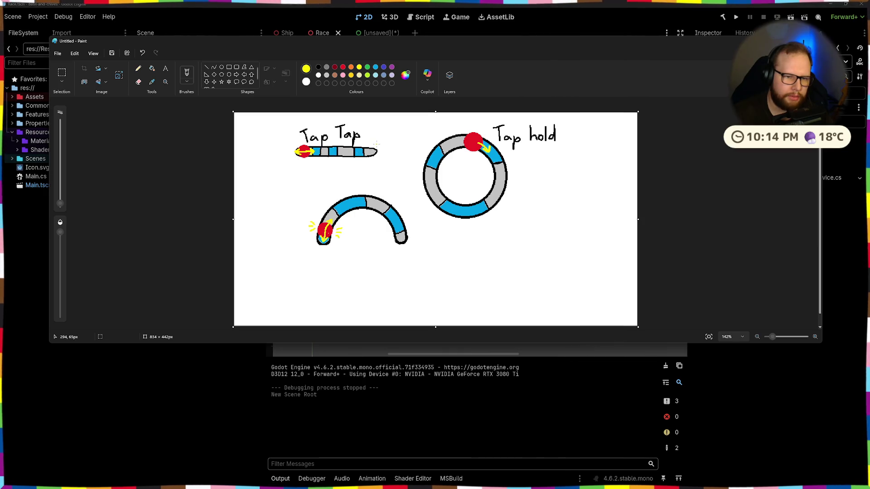
left_click_drag(295, 146, 293, 153)
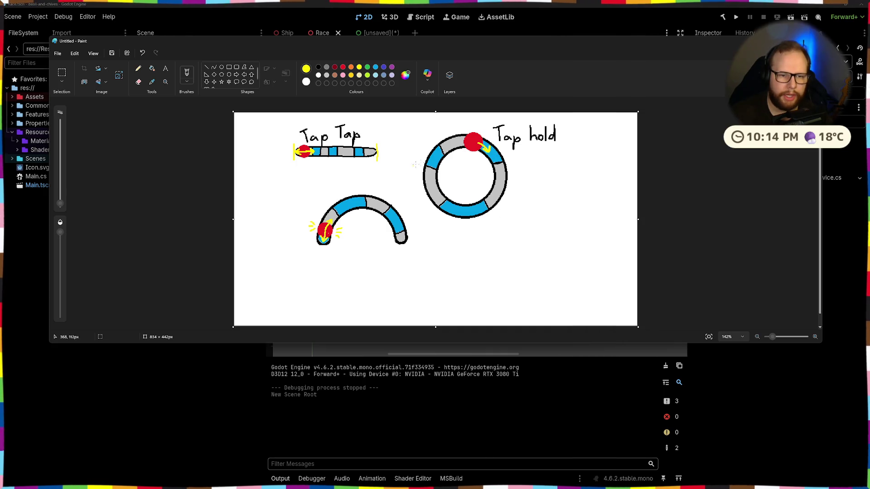
mouse_move(468, 170)
left_mouse_down()
mouse_move(474, 180)
mouse_move(461, 190)
left_mouse_up()
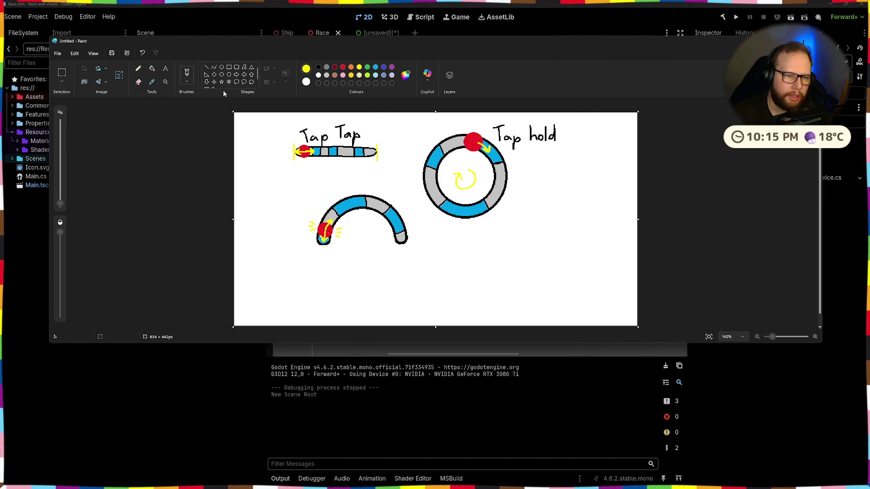
- Hand-write 'Ping Pong' in black above the arc, then switch to the Game UI Database browser
left_click(319, 67)
mouse_move(323, 189)
left_mouse_down()
mouse_move(344, 198)
mouse_move(364, 182)
mouse_move(389, 196)
mouse_move(379, 197)
left_mouse_up()
type("Ping Pong")
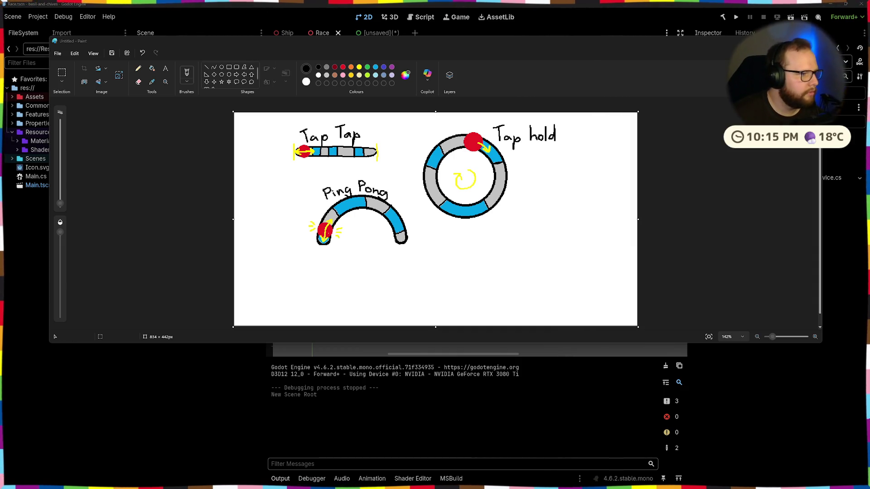
key("alt+Tab")
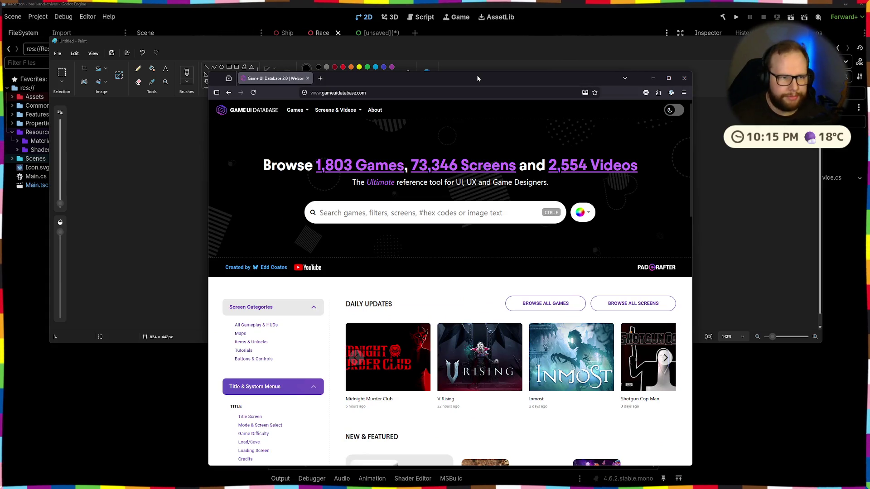
- Snap the browser to the left half of the screen and Paint to the right half
key("alt+Tab")
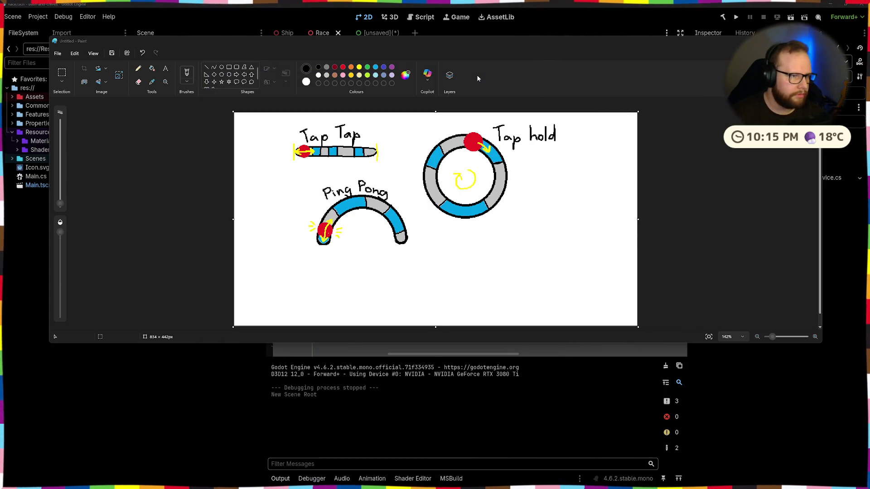
key("alt+Tab")
key("super+Left")
key("Return")
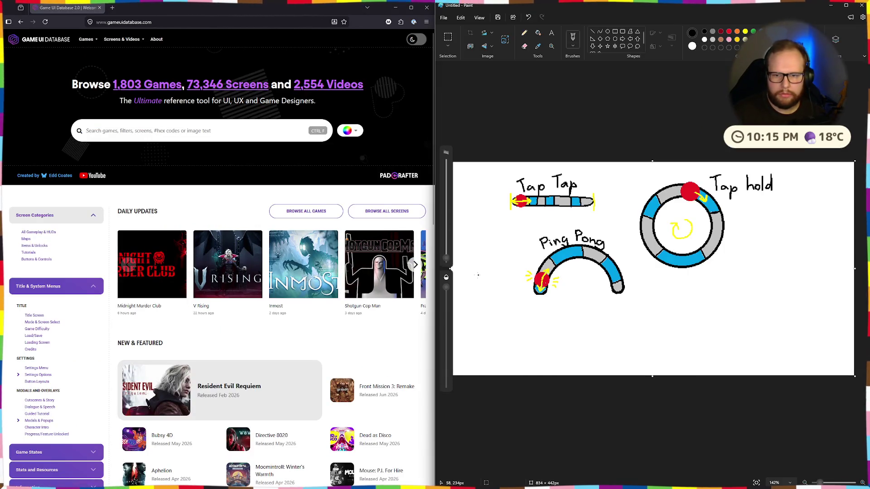
- Search the Game UI Database for 'cooking mama', then 'cookin', and finally 'mini game'
left_click(200, 131)
type("cooking")
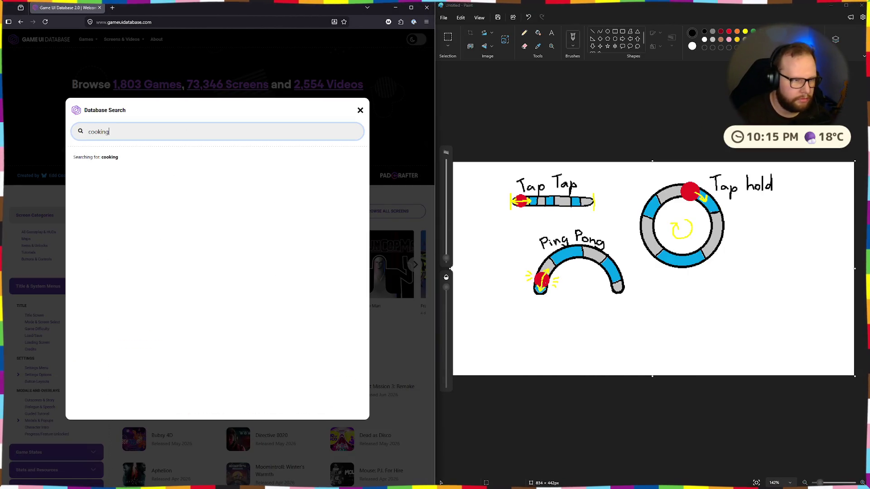
type(" mama")
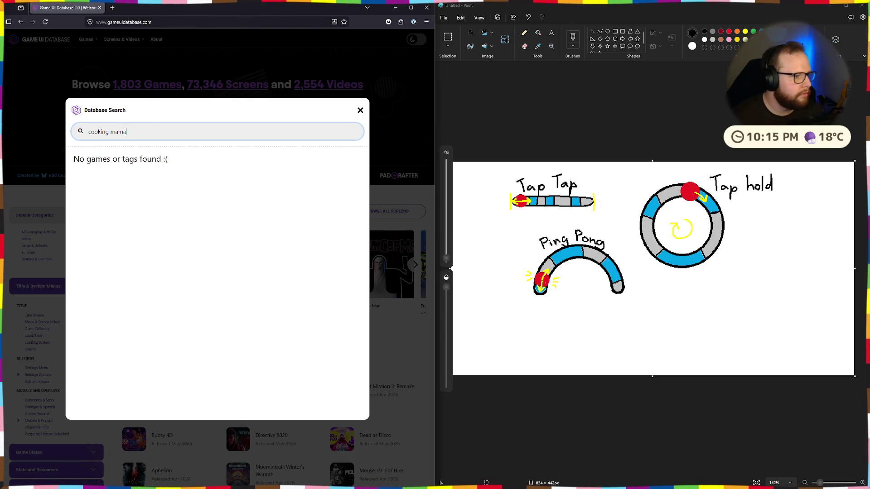
triple_click(175, 131)
type("cookin")
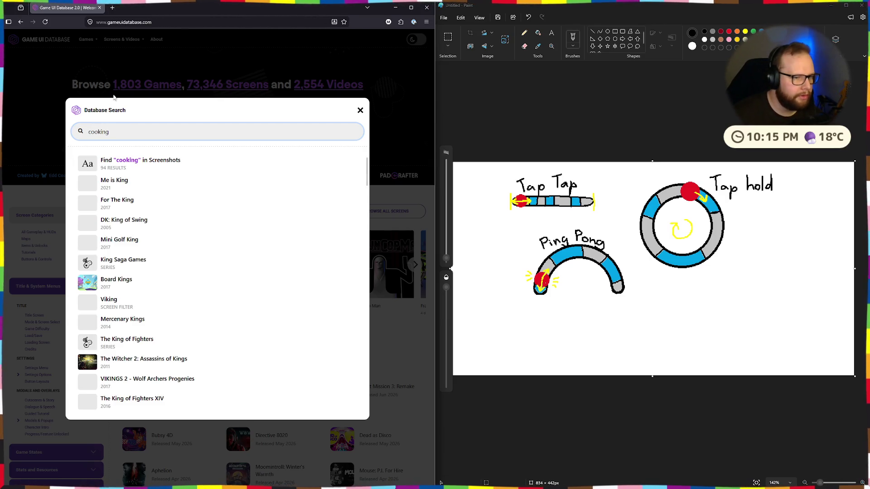
scroll(199, 166, "down", 15)
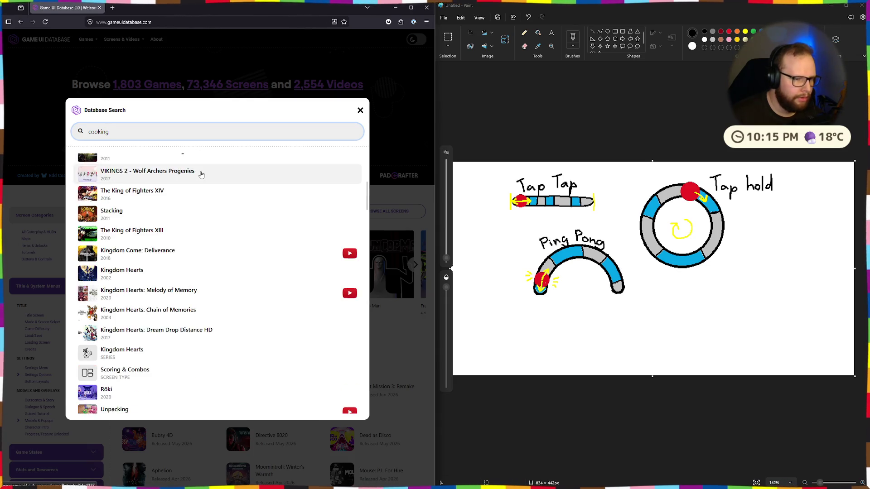
triple_click(160, 132)
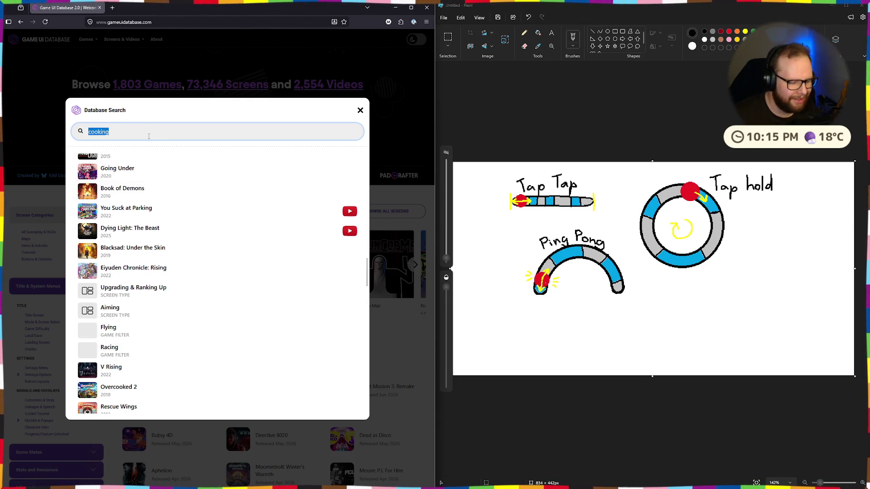
type("mini game")
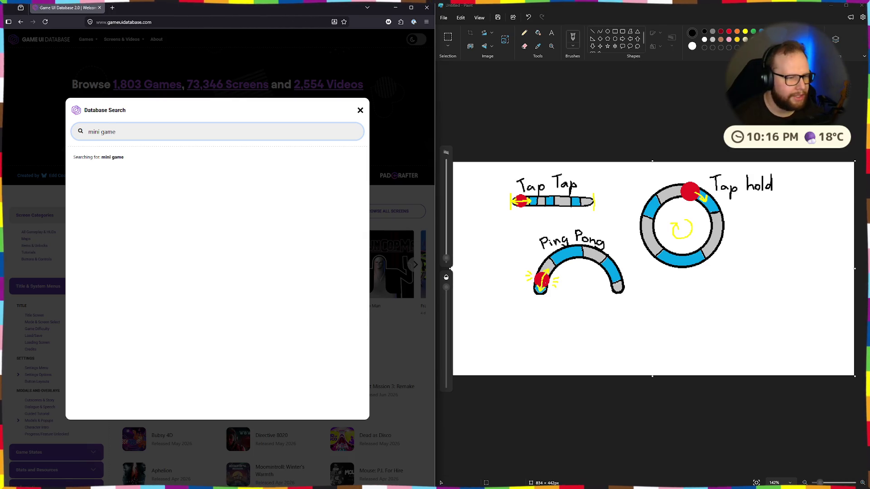
left_click(151, 193)
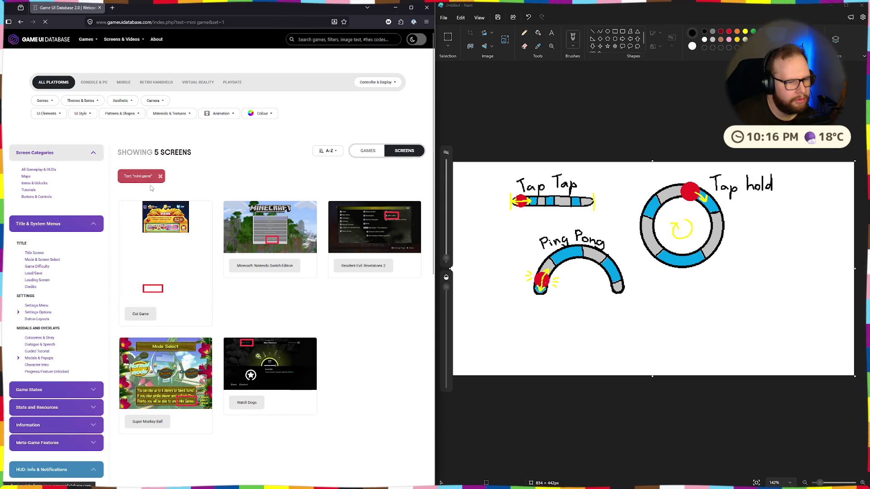
- View the Watch Dogs screenshot from the results, close it, and reopen the database search
left_click(272, 362)
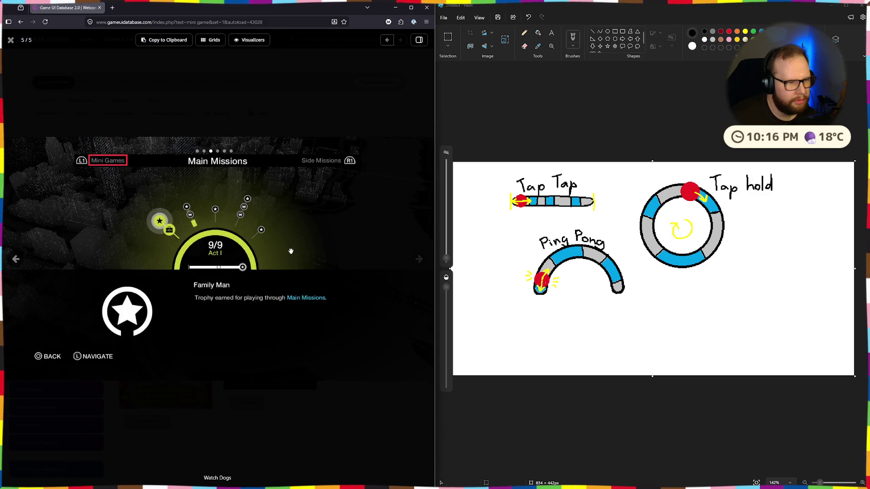
left_click(181, 74)
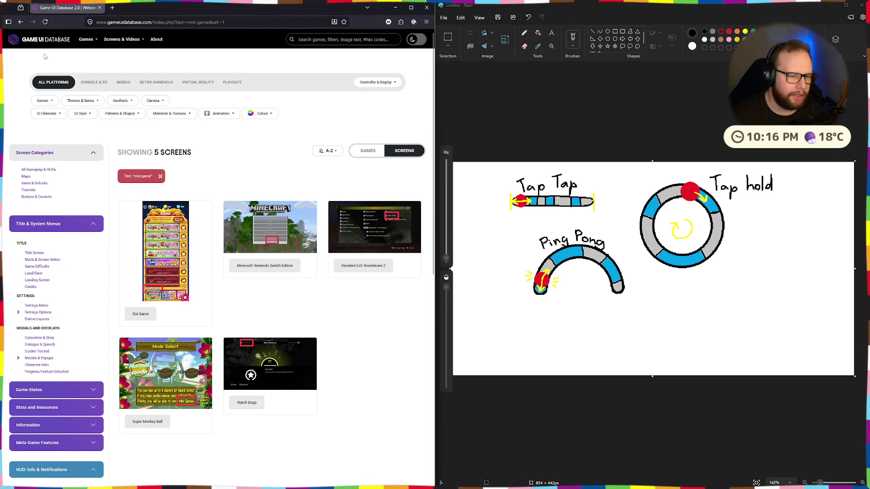
left_click(335, 40)
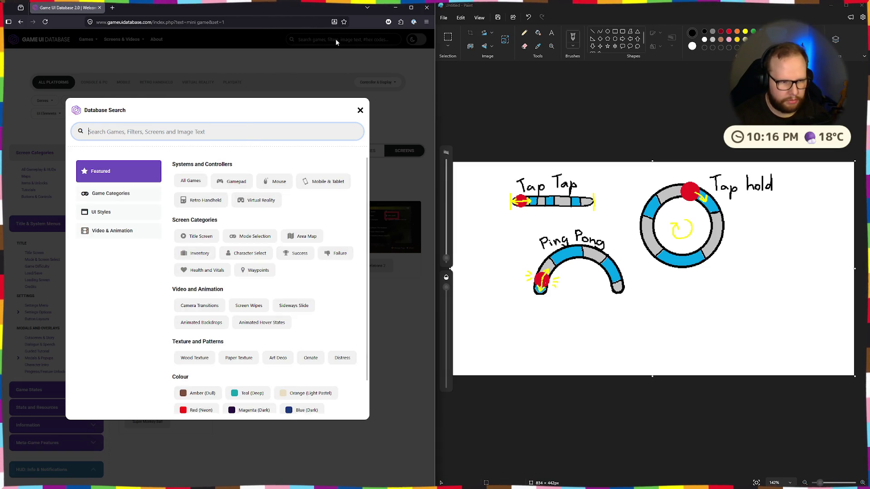
- Search Google for 'game mini games', then refine the query to 'mini games with rhythm'
key("ctrl+l")
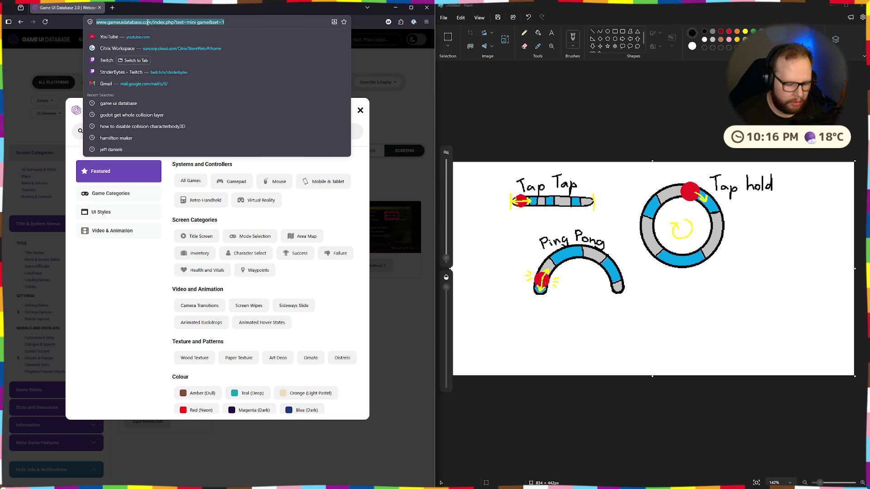
type("game mini games")
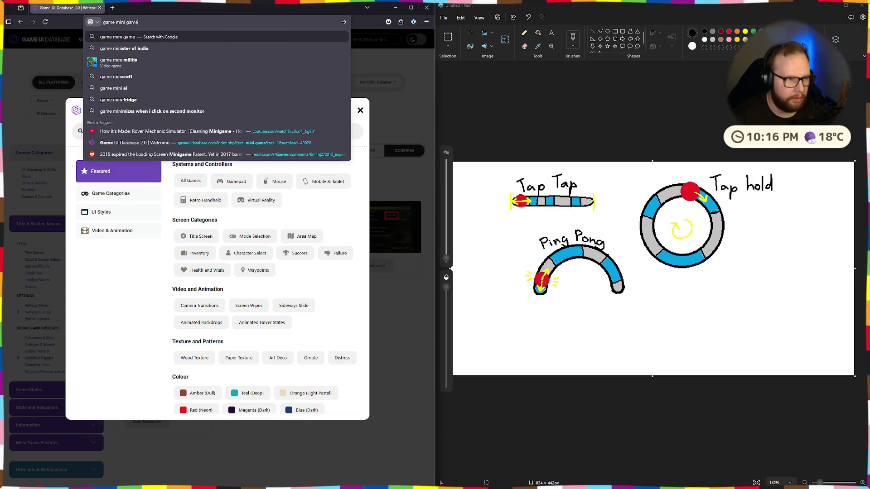
key("Return")
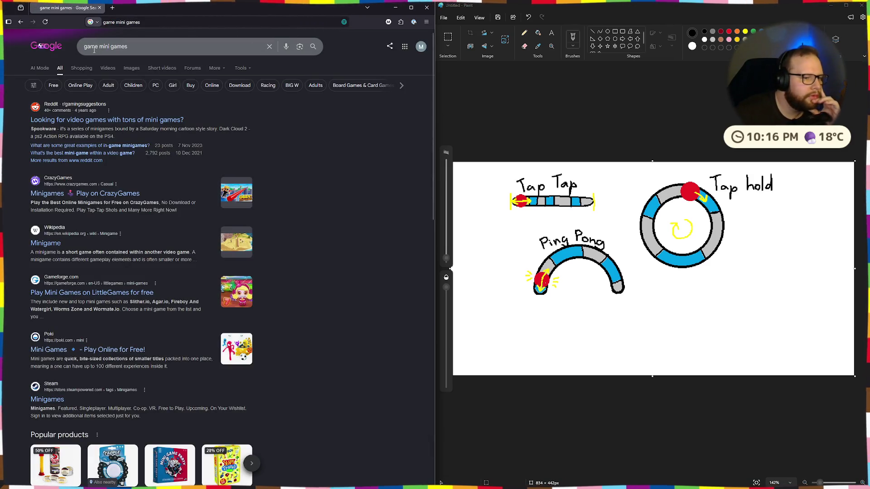
left_click(123, 52)
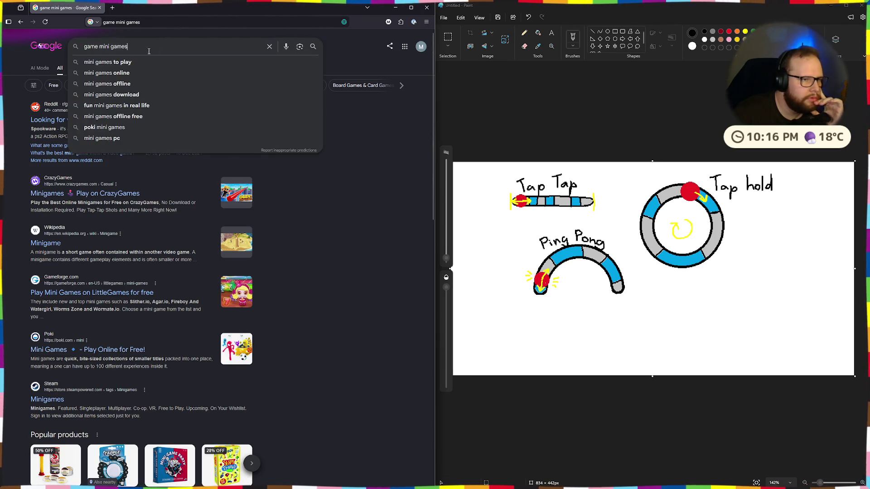
double_click(90, 46)
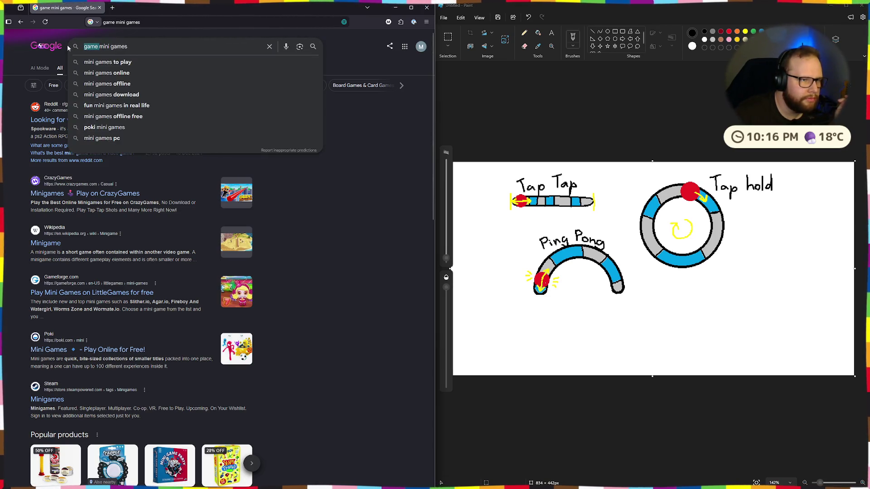
key("BackSpace")
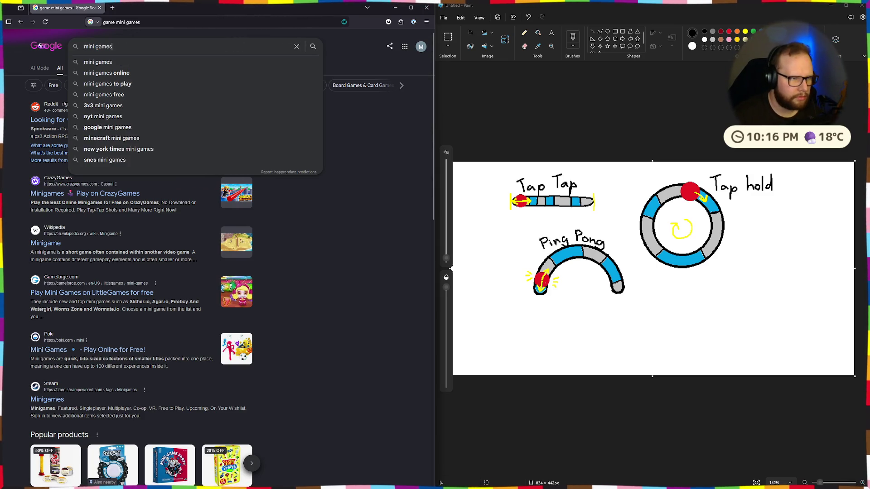
key("End")
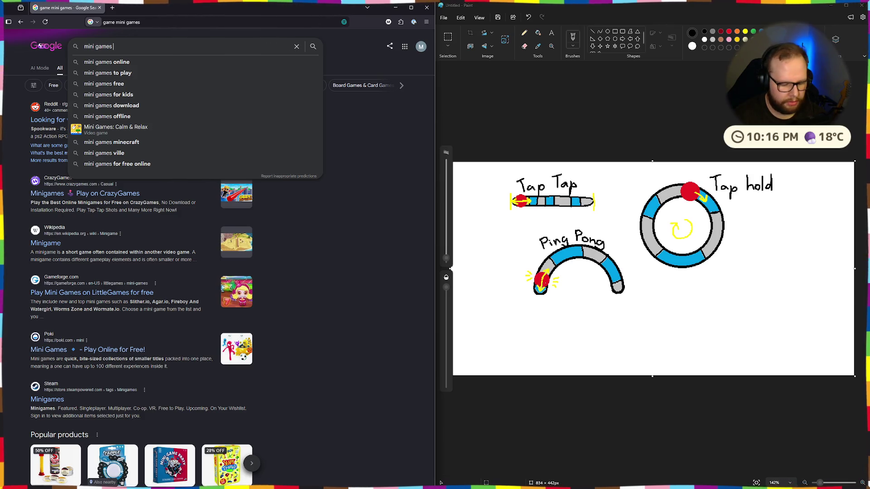
type("wi")
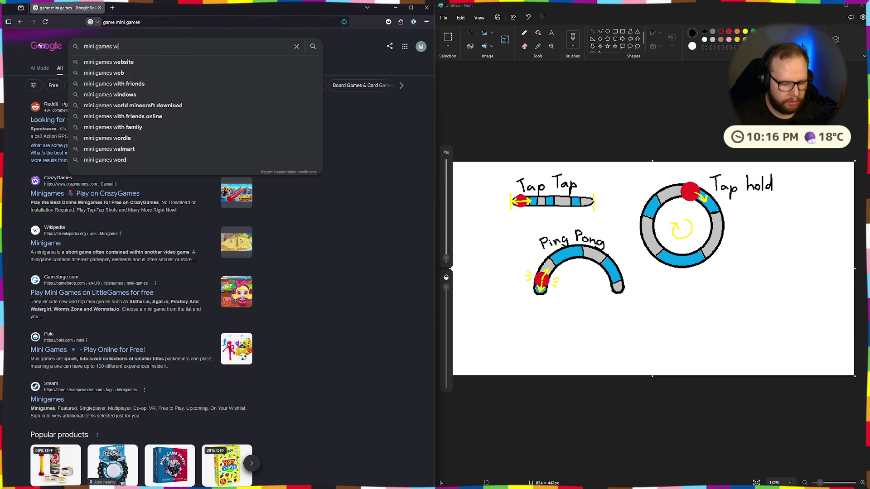
type("th rhythm")
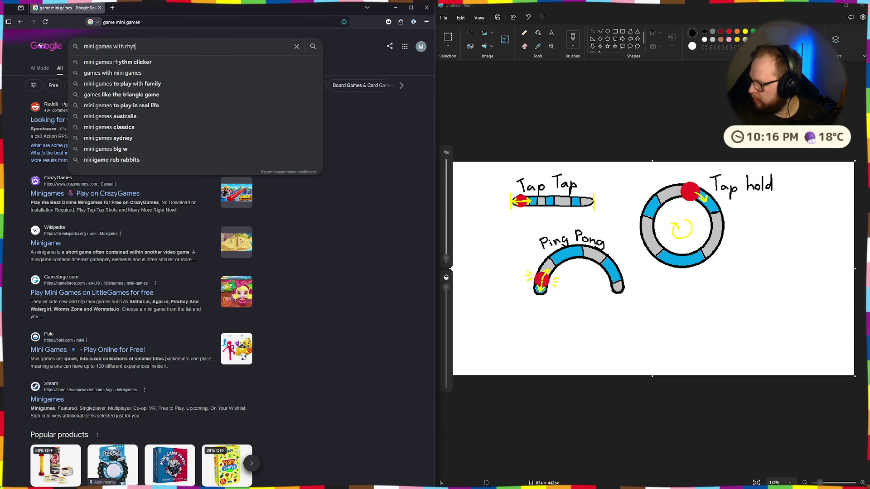
key("Return")
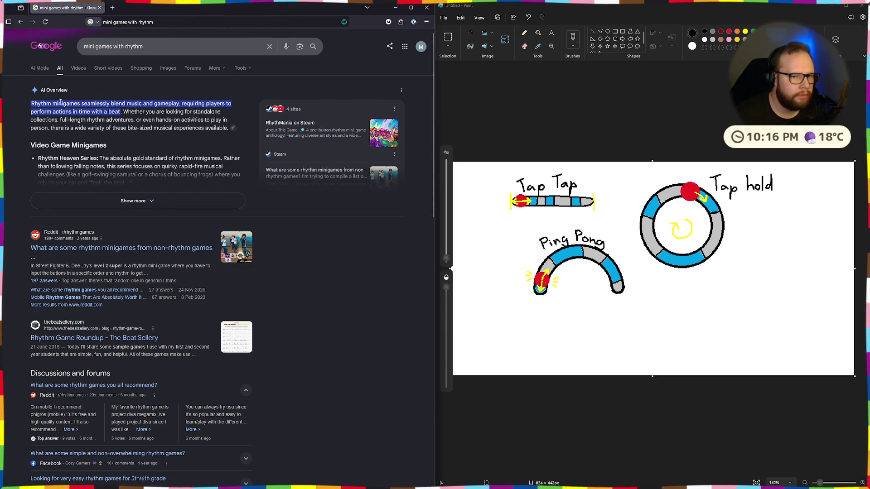
- Browse the image results for rhythm mini games, then go back to the main results page
scroll(167, 88, "down", 4)
scroll(168, 88, "down", 10)
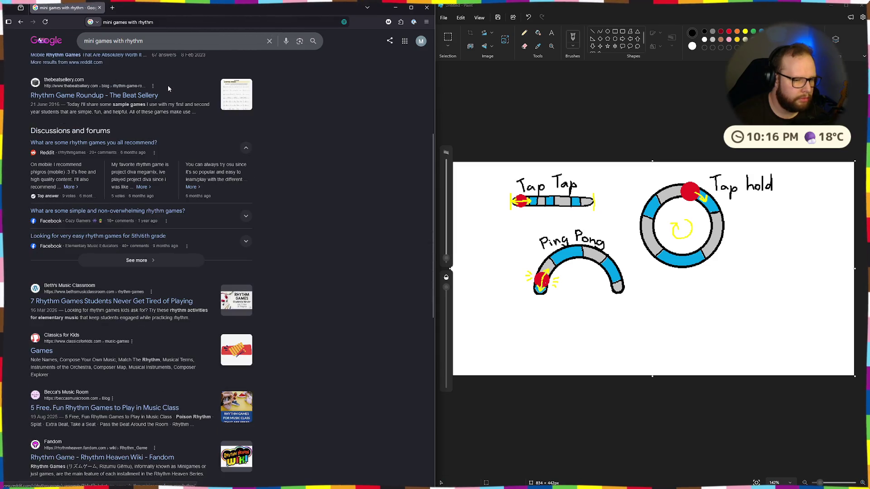
scroll(168, 231, "up", 7)
scroll(167, 231, "up", 7)
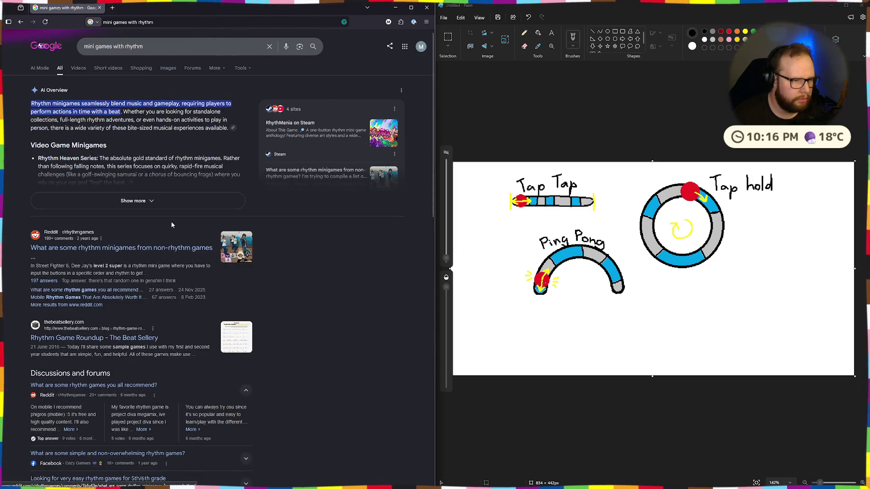
left_click(170, 69)
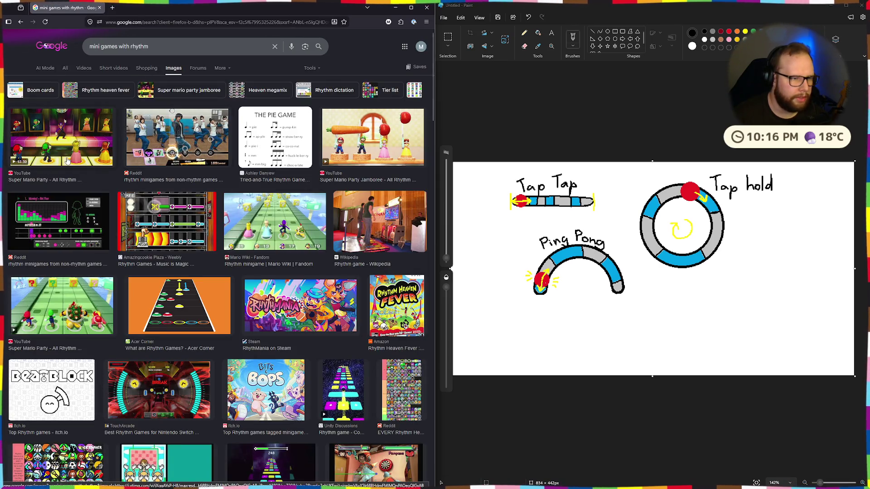
scroll(169, 118, "down", 2)
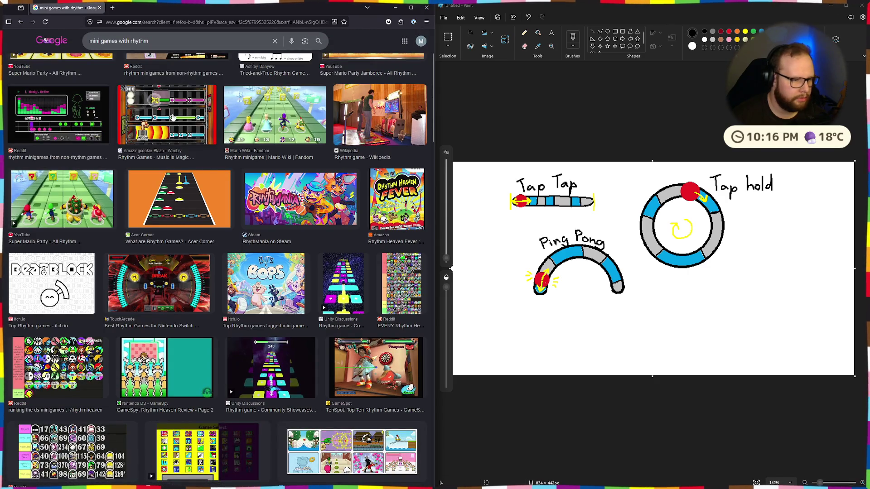
scroll(173, 117, "down", 5)
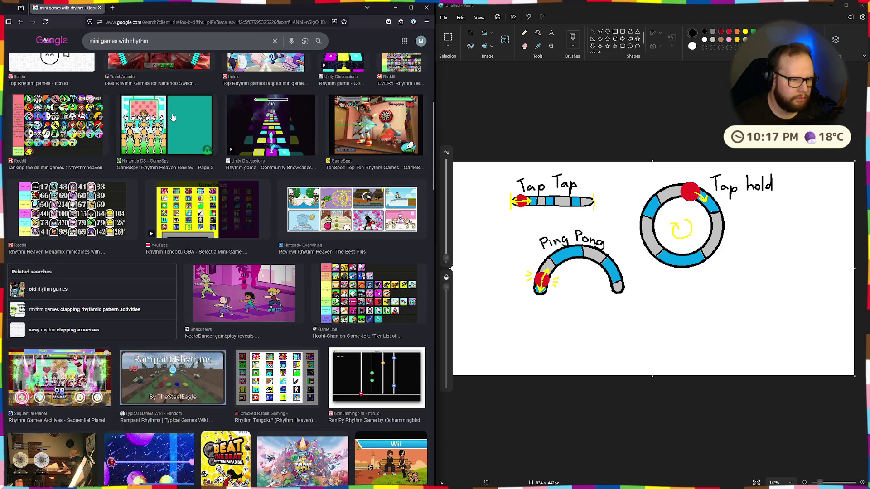
scroll(173, 117, "down", 3)
scroll(172, 117, "up", 7)
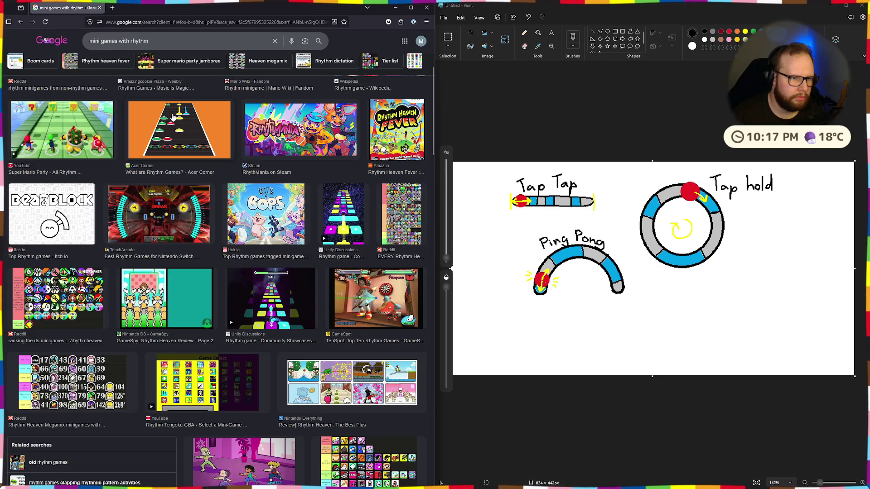
scroll(173, 118, "down", 5)
scroll(179, 121, "down", 3)
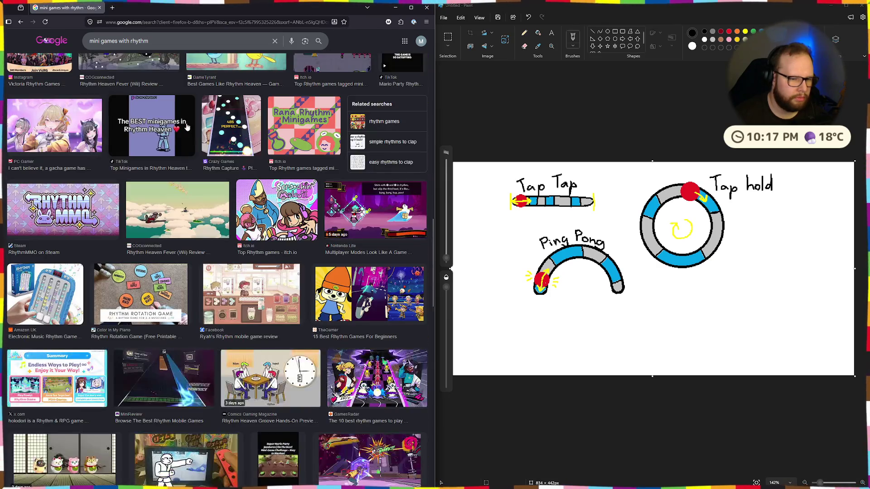
scroll(187, 127, "down", 3)
scroll(187, 127, "down", 5)
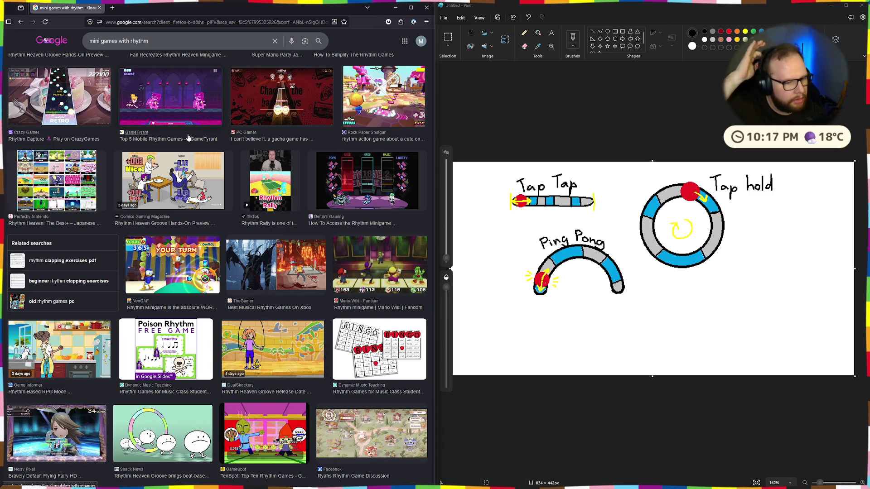
scroll(135, 180, "down", 4)
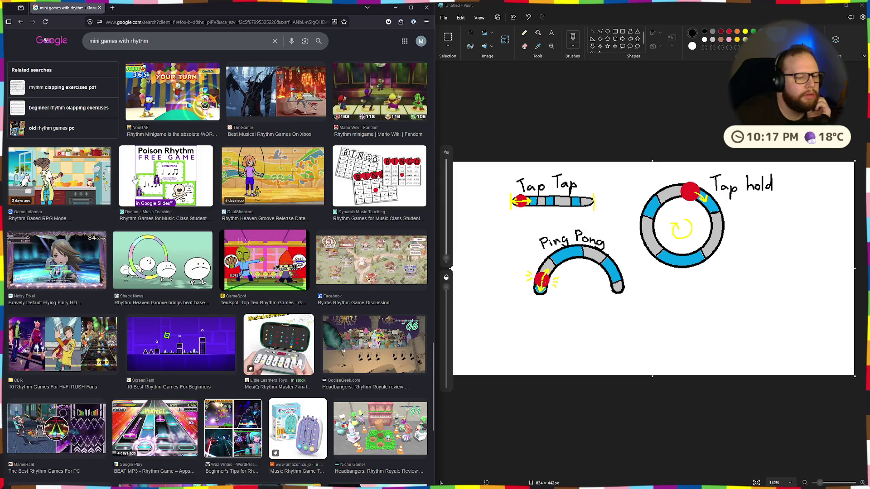
scroll(135, 180, "down", 4)
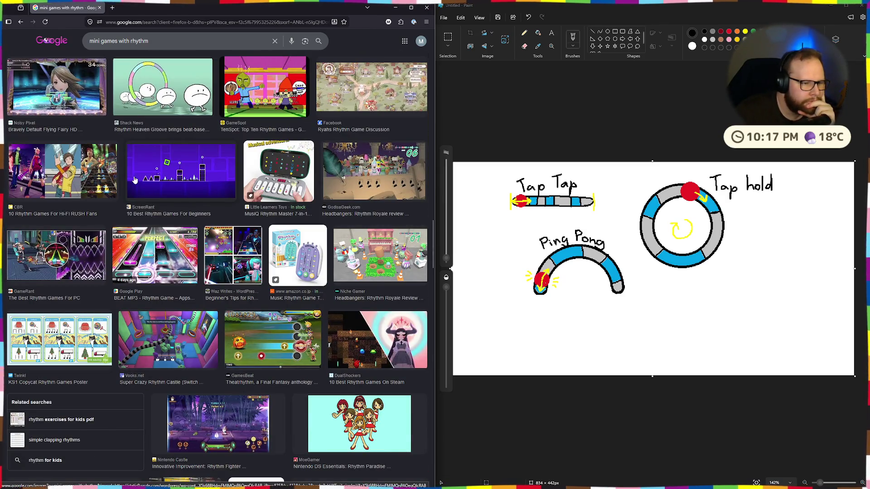
scroll(135, 180, "down", 4)
scroll(135, 180, "down", 6)
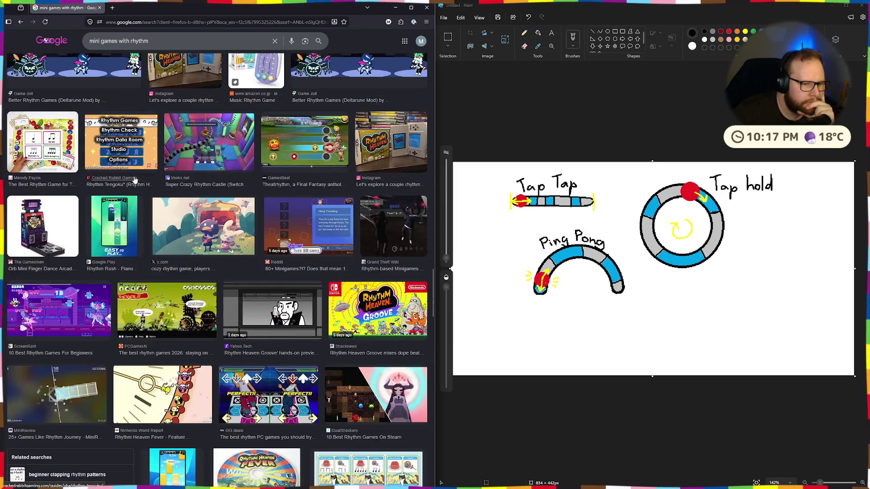
scroll(135, 180, "down", 2)
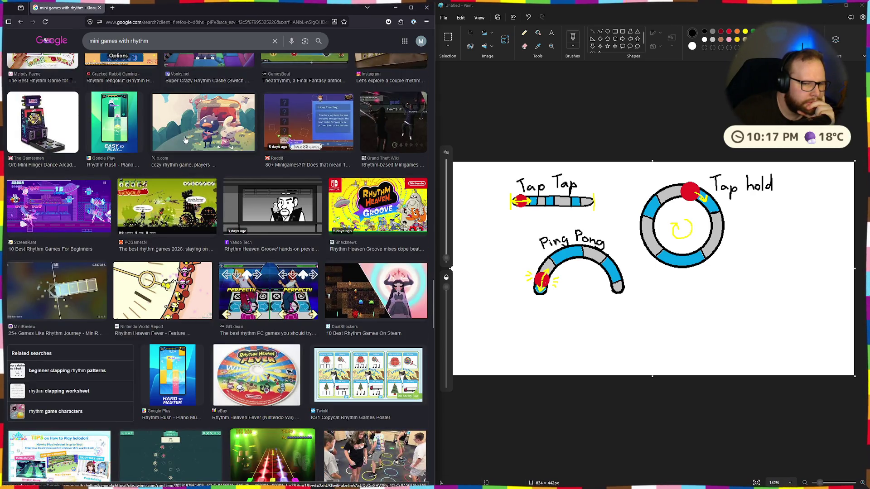
scroll(185, 139, "down", 4)
scroll(185, 139, "down", 5)
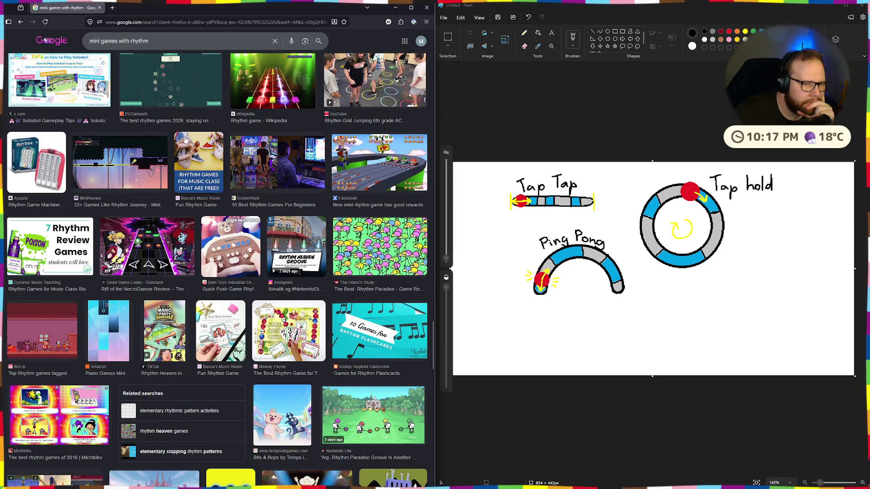
scroll(185, 139, "down", 11)
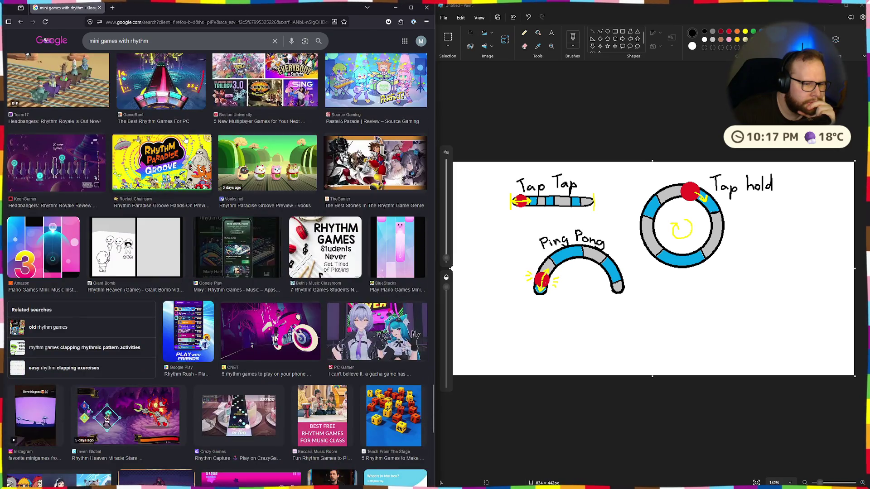
scroll(186, 139, "down", 5)
scroll(169, 96, "down", 5)
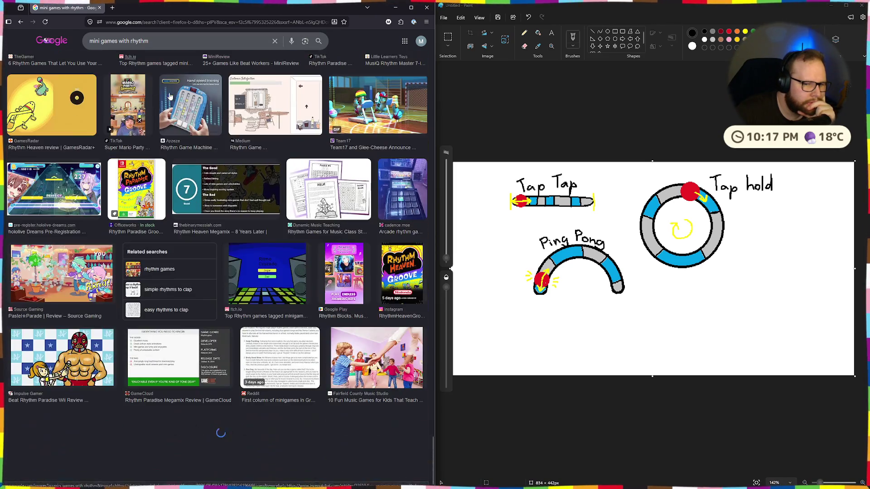
scroll(170, 97, "down", 10)
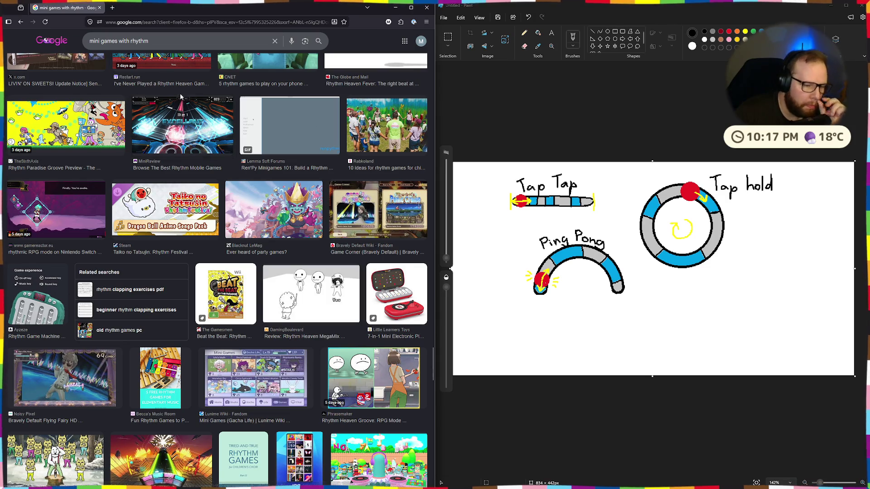
left_click(20, 24)
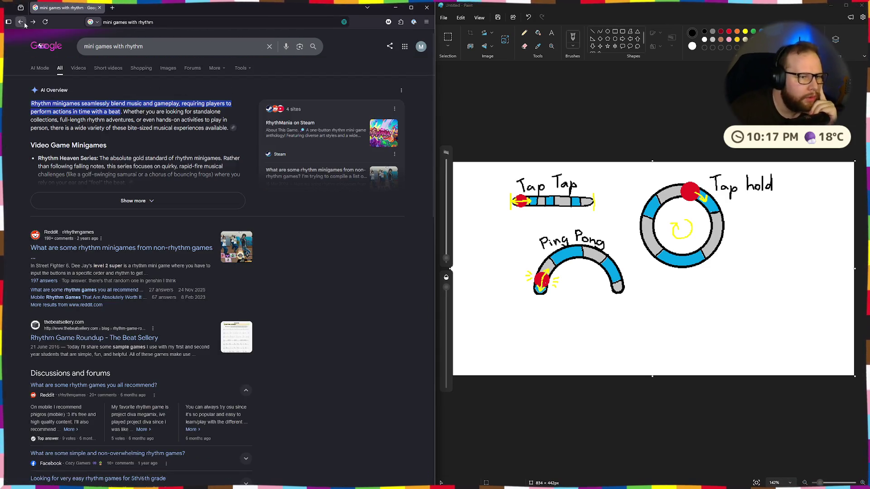
- Close the browser, restore the Paint window, and pencil a knife and tilted card beside Tap Tap
left_click(100, 8)
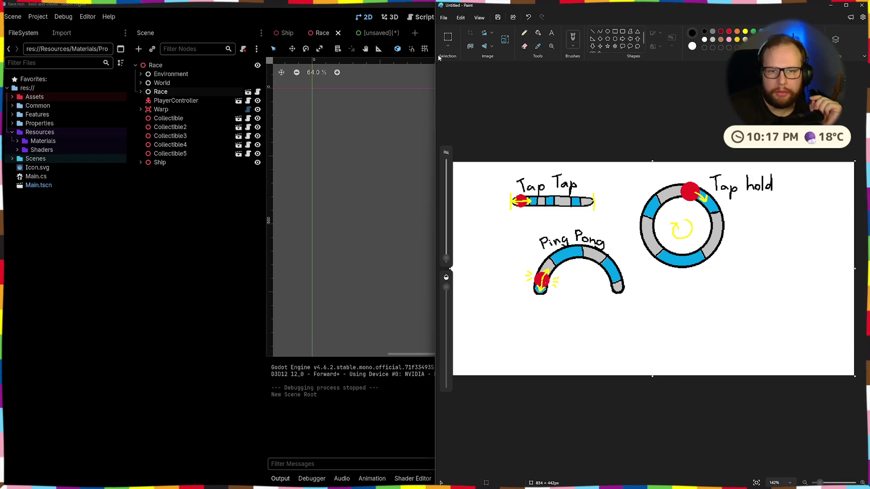
key("super+Down")
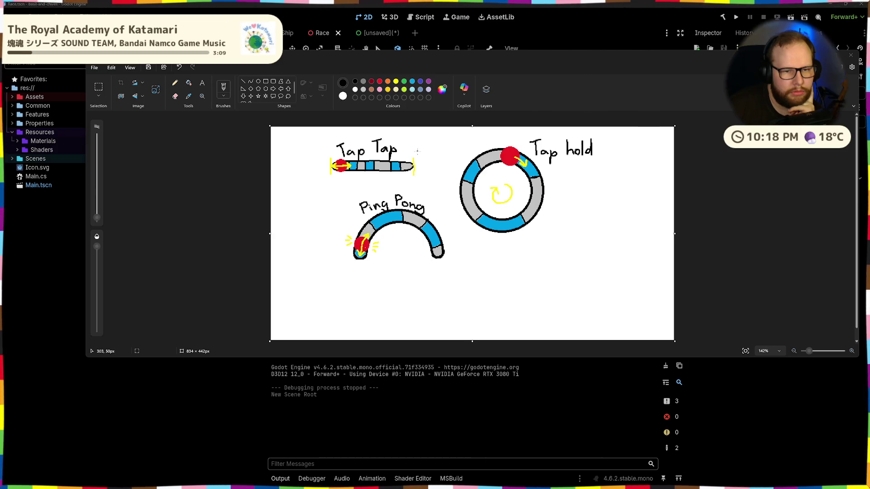
mouse_move(406, 154)
left_mouse_down()
mouse_move(437, 140)
mouse_move(404, 157)
left_mouse_up()
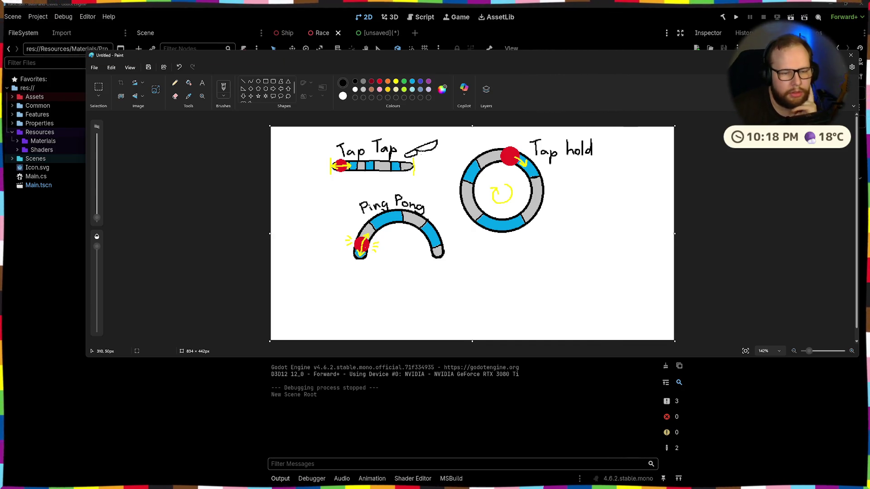
key("ctrl+z")
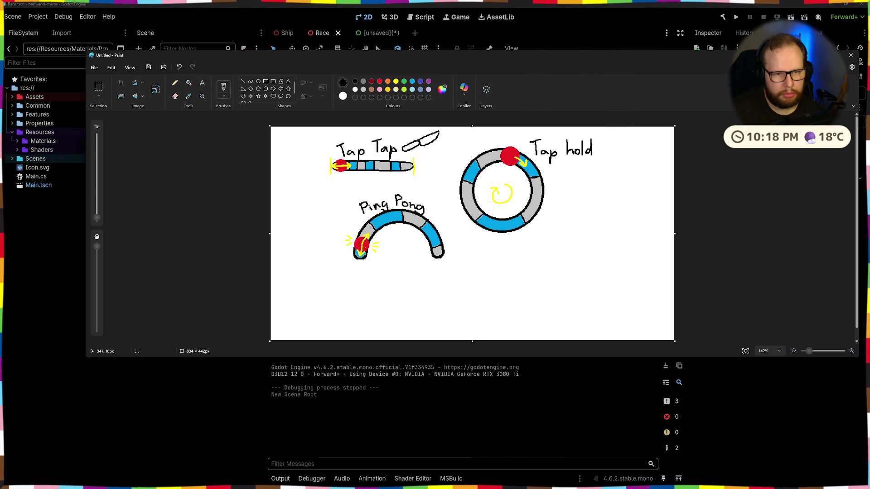
left_click_drag(437, 129, 432, 127)
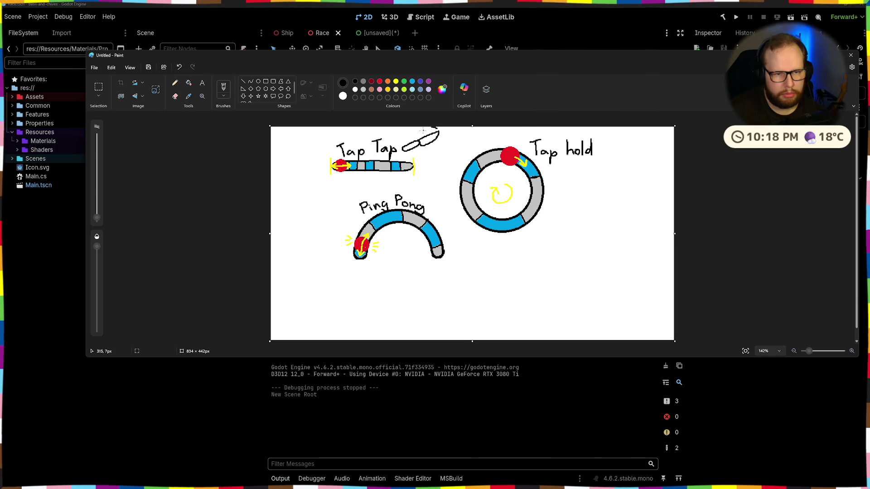
key("ctrl+z")
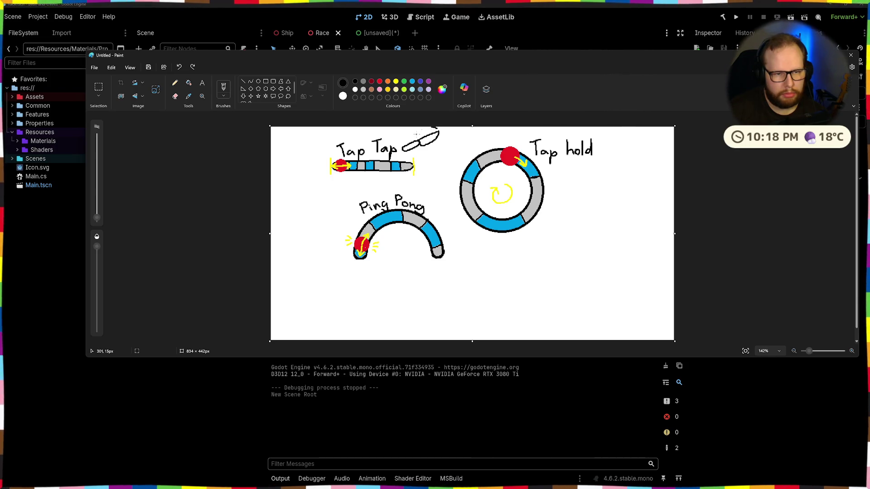
left_click_drag(416, 134, 412, 128)
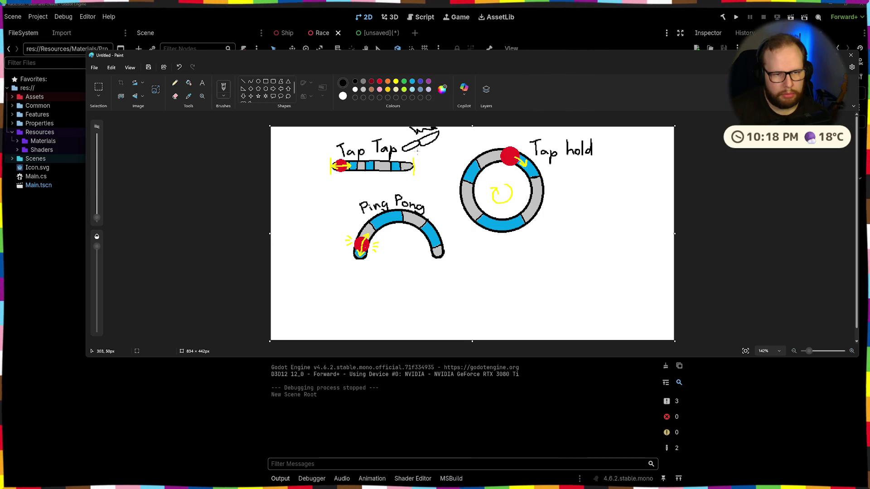
mouse_move(451, 153)
left_mouse_down()
mouse_move(438, 167)
mouse_move(421, 153)
mouse_move(449, 144)
left_mouse_up()
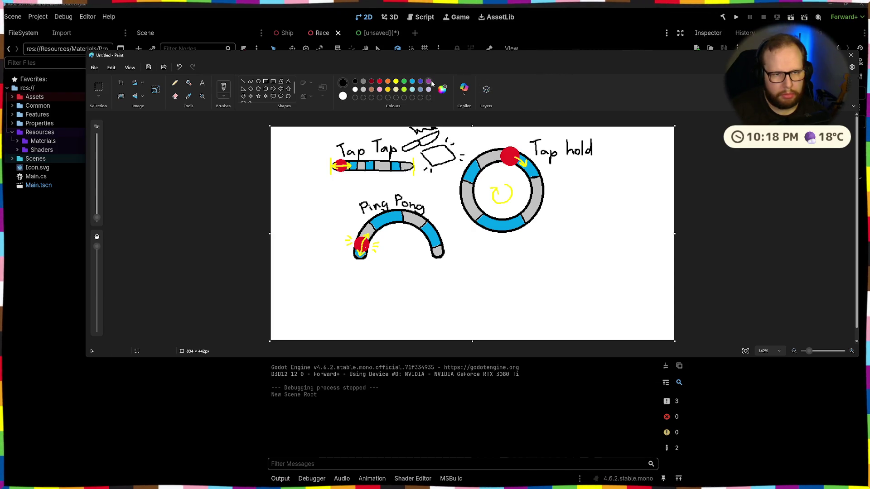
- Bucket-fill the tilted card next to the knife with brown, then select light grey and the brush
left_click(188, 82)
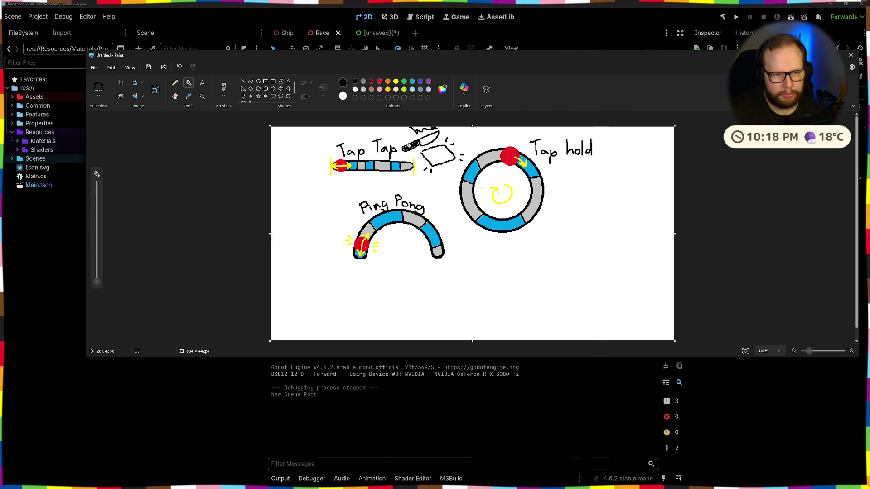
left_click(363, 82)
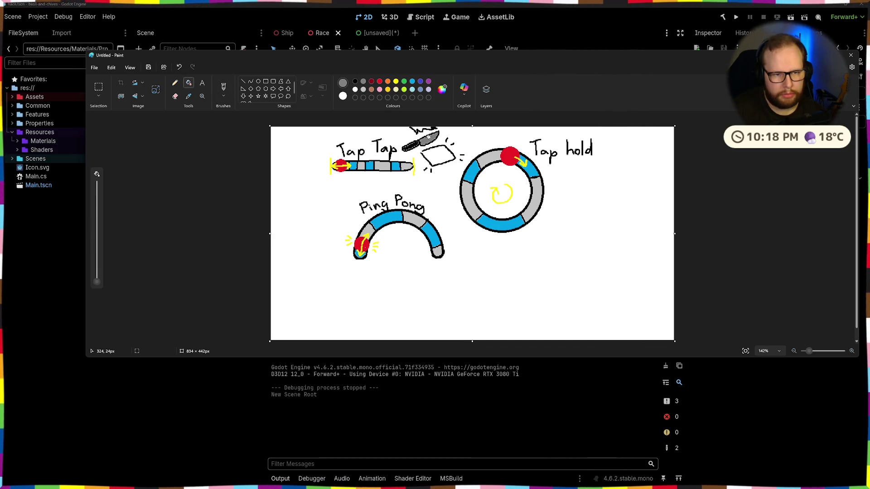
left_click(371, 89)
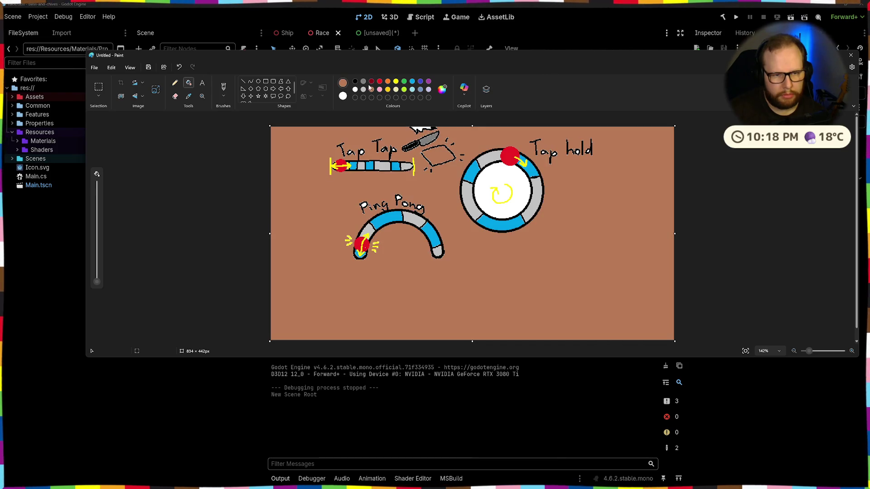
key("ctrl+a")
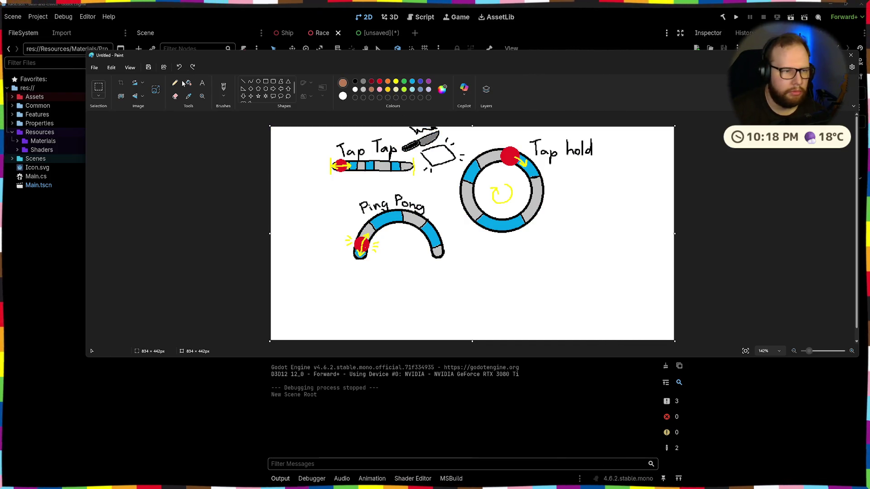
left_click(174, 83)
left_click(223, 88)
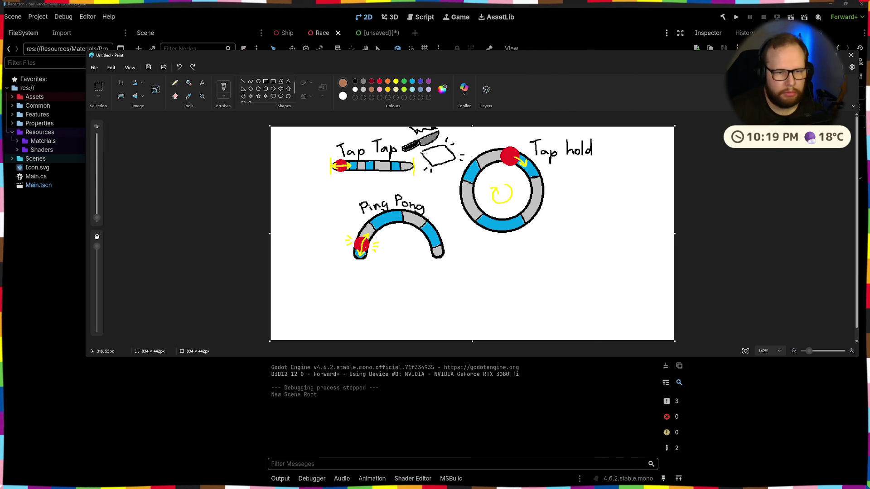
left_click(189, 82)
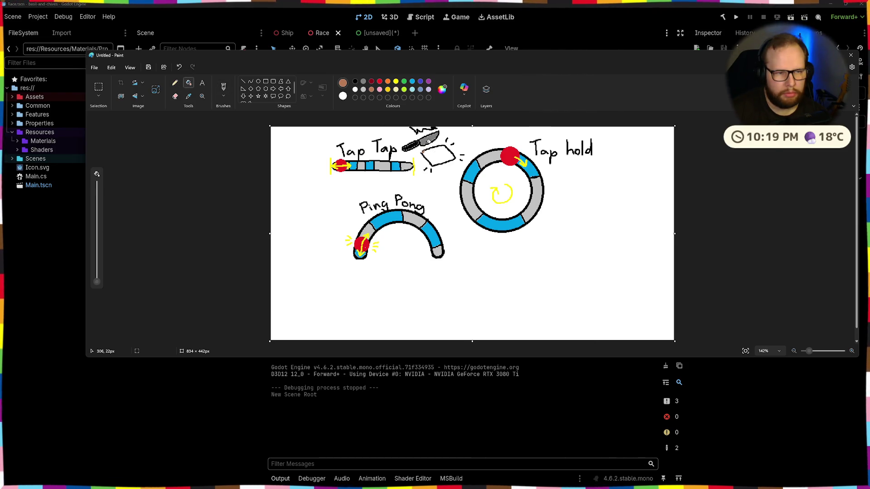
left_click(435, 154)
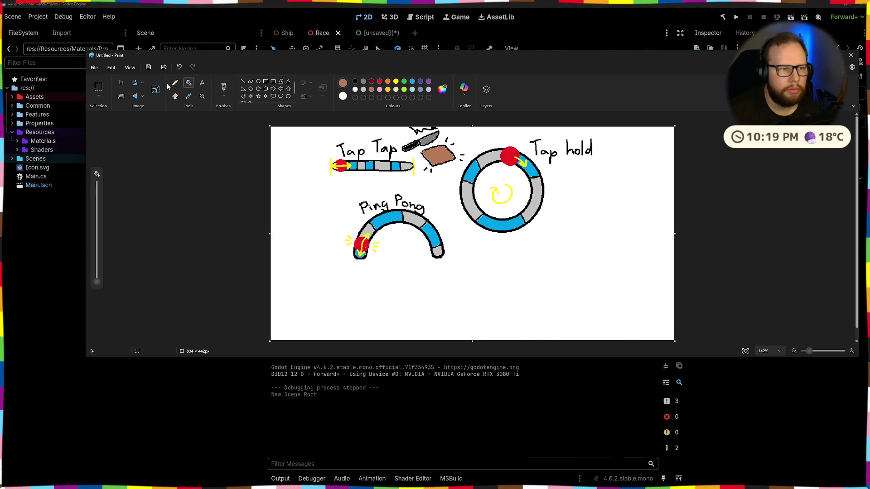
left_click(363, 90)
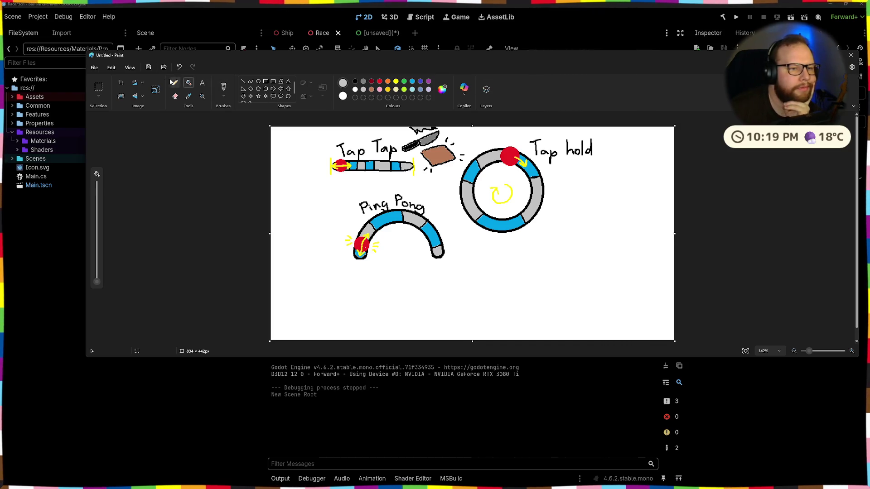
left_click(223, 88)
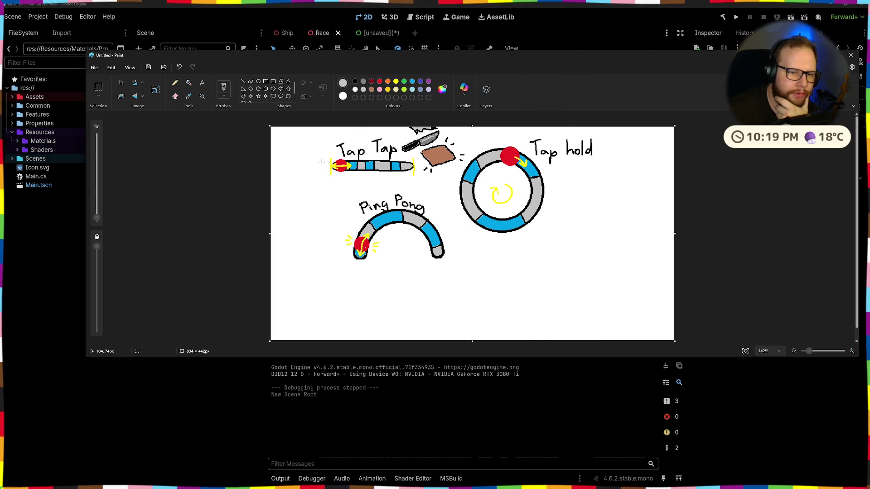
- Hand-write a black 'Same?' with its question mark and an arrow below the Tap Tap bar
left_click_drag(336, 187, 341, 209)
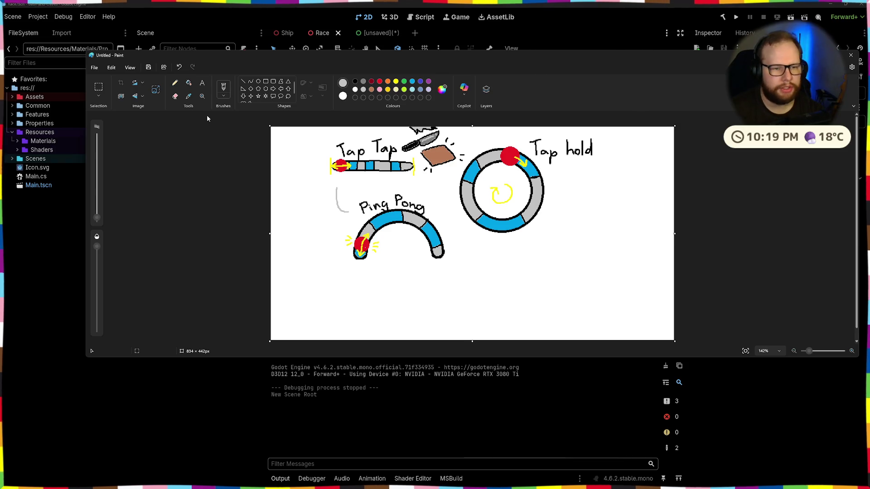
key("ctrl+z")
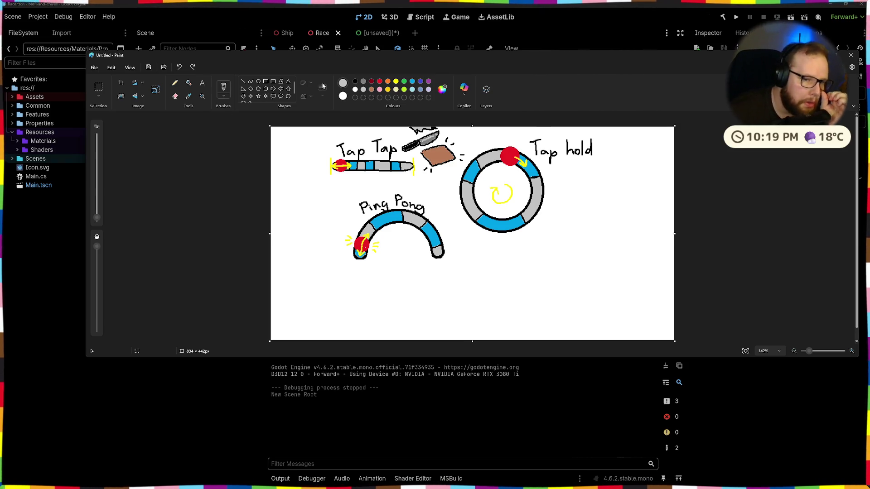
left_click(356, 82)
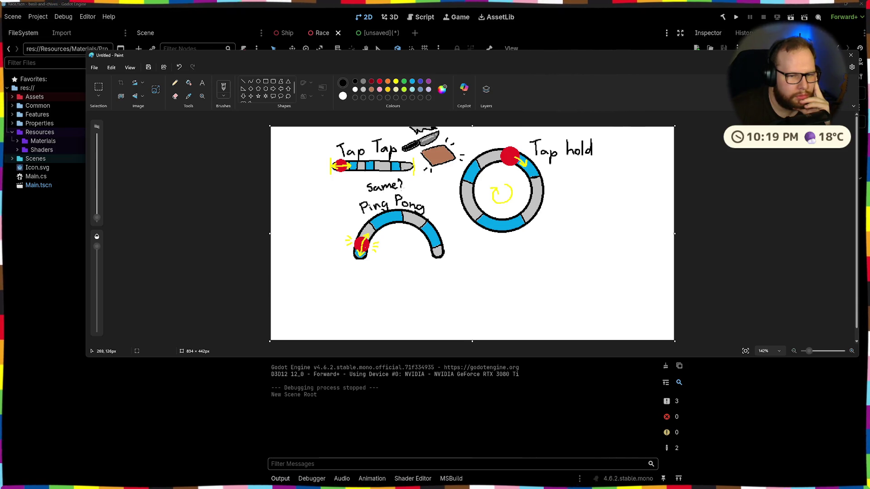
key("ctrl+z")
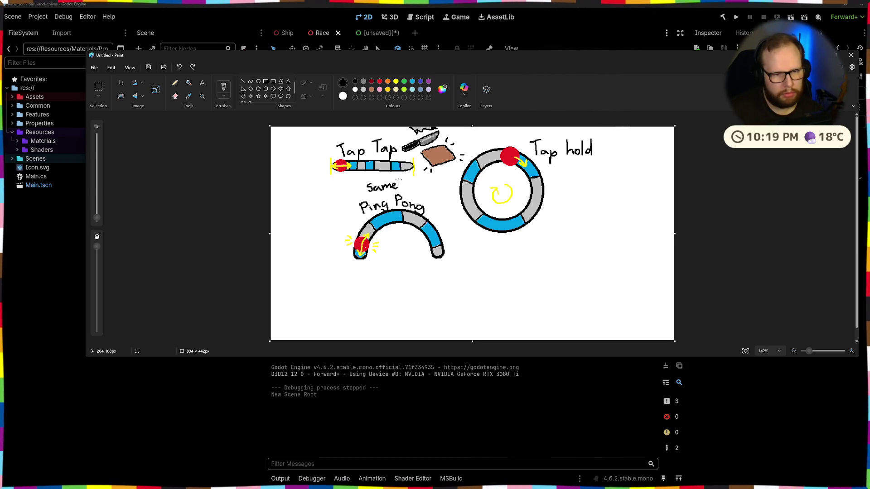
left_click_drag(398, 179, 402, 183)
left_click(402, 187)
left_click(365, 186)
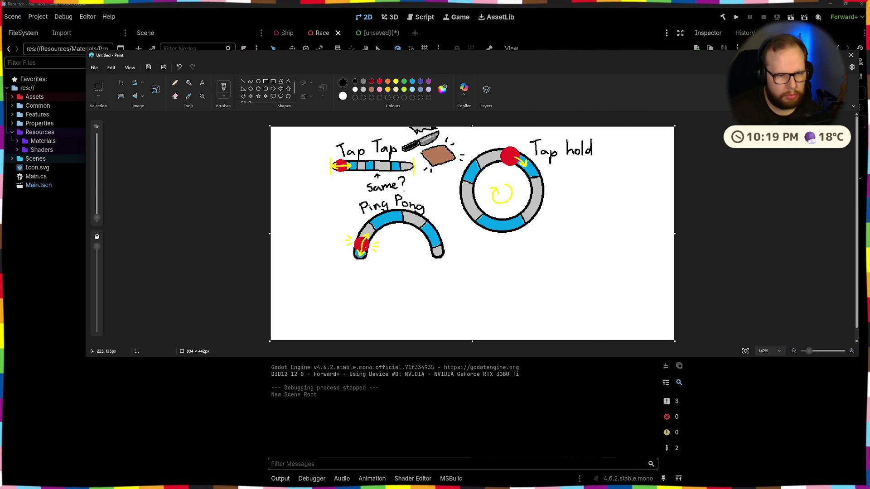
left_click_drag(377, 196, 382, 196)
- Draw a down arrow from 'Same?', remove the vertical label, and write 'tap hol' after Ping Pong
mouse_move(431, 211)
left_mouse_down()
mouse_move(440, 213)
mouse_move(453, 258)
mouse_move(462, 258)
mouse_move(448, 266)
left_mouse_up()
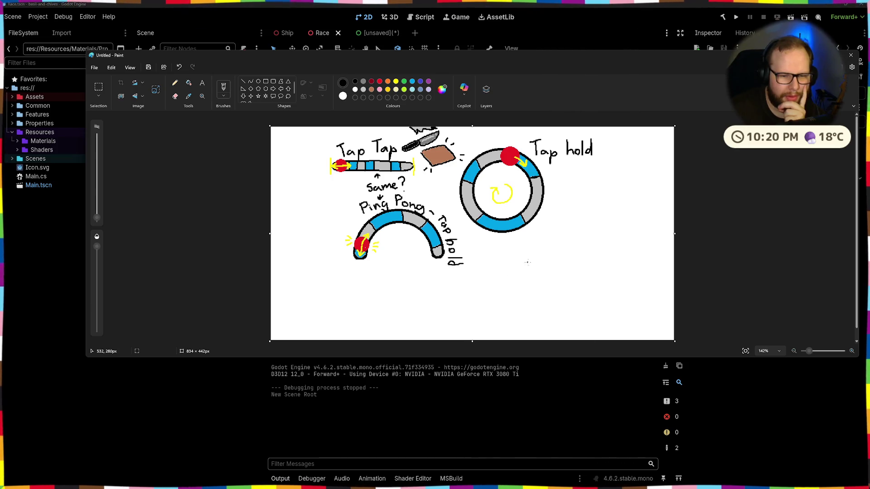
key("ctrl+z")
key("ctrl+z")
key("ctrl+z")
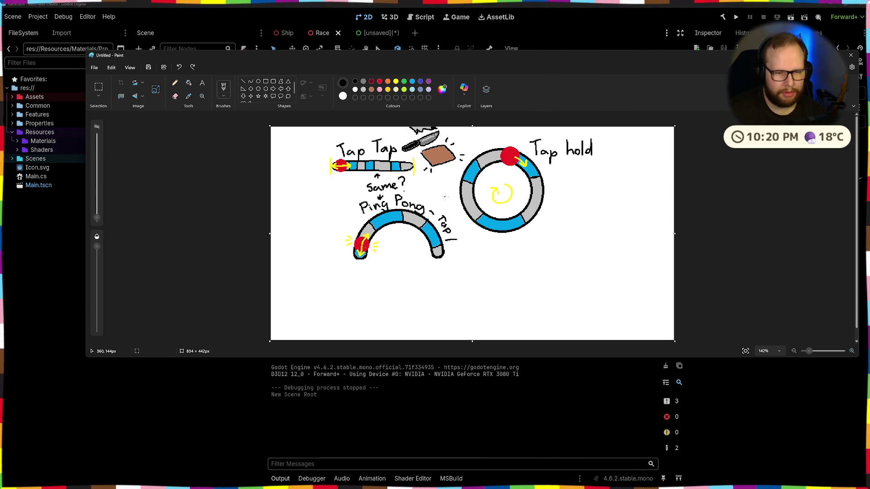
key("ctrl+z")
key("ctrl+z")
key("ctrl+z")
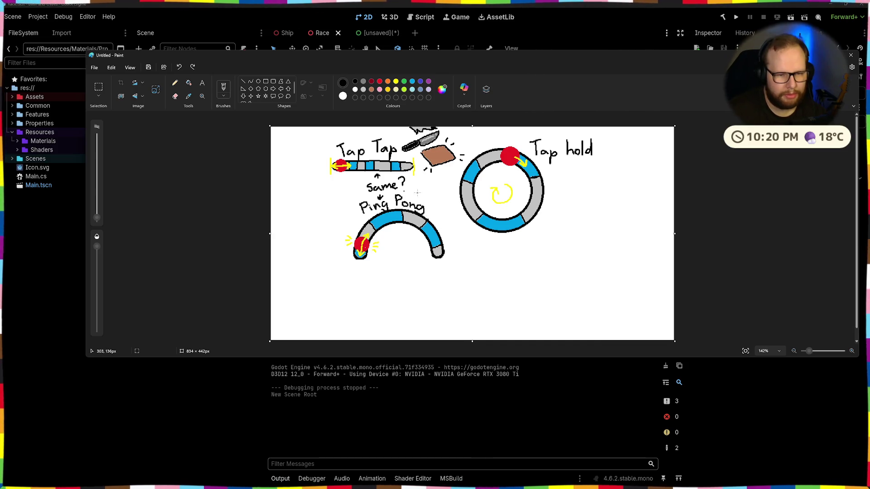
mouse_move(418, 191)
left_mouse_down()
mouse_move(418, 201)
mouse_move(424, 198)
left_mouse_up()
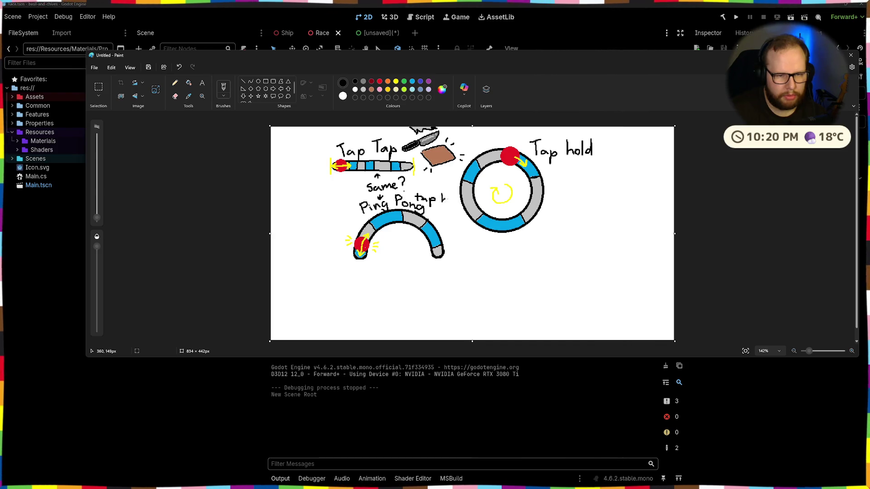
left_click_drag(444, 199, 450, 199)
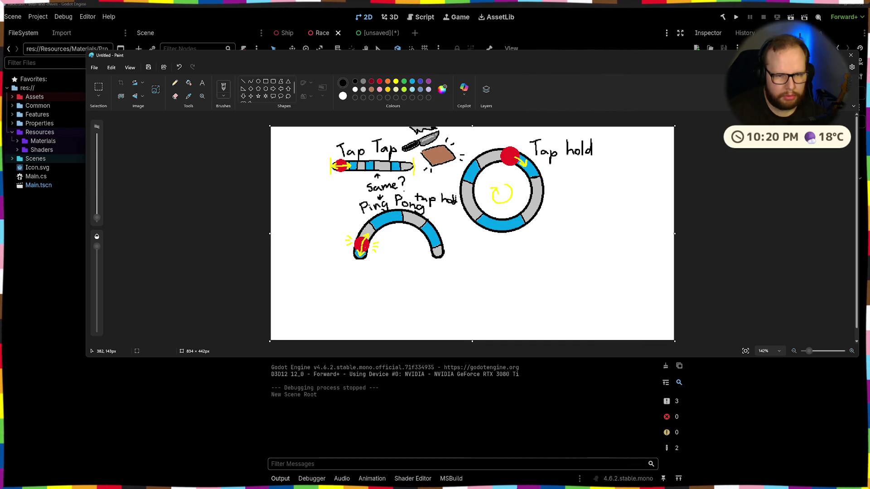
key("ctrl+z")
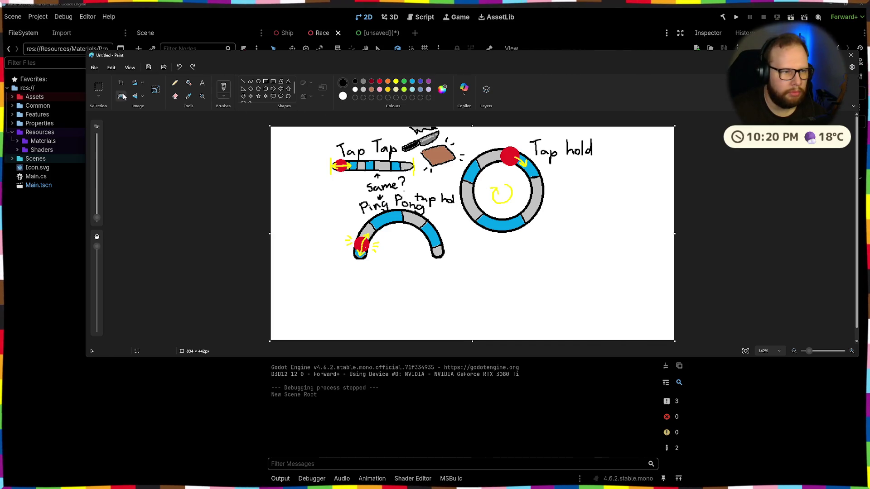
- Free-form select the Tap hold ring with its label and move both right, near the canvas edge
left_click(98, 88)
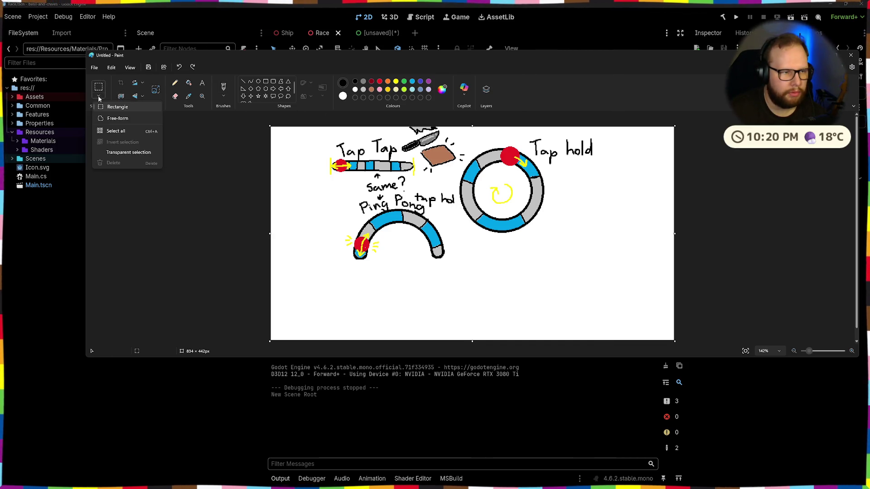
left_click(120, 119)
mouse_move(469, 236)
left_mouse_down()
mouse_move(456, 172)
mouse_move(487, 143)
mouse_move(616, 195)
mouse_move(484, 247)
mouse_move(470, 236)
left_mouse_up()
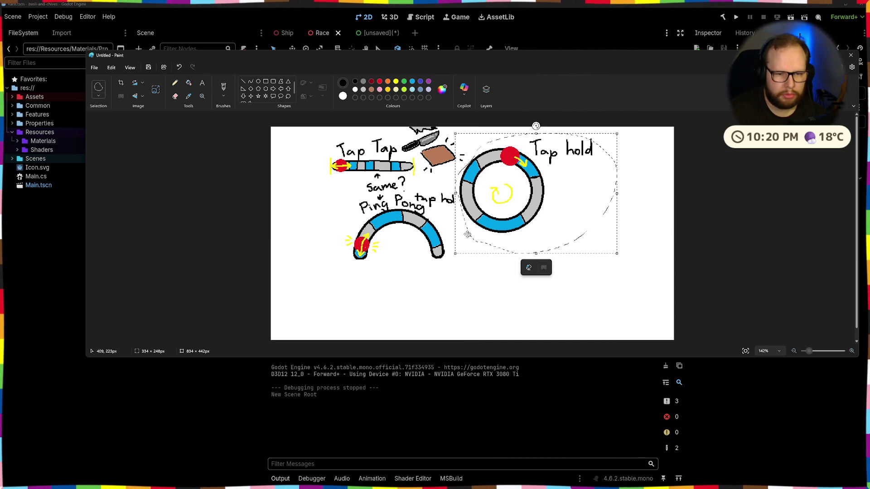
left_click_drag(460, 172, 505, 175)
left_click(505, 295)
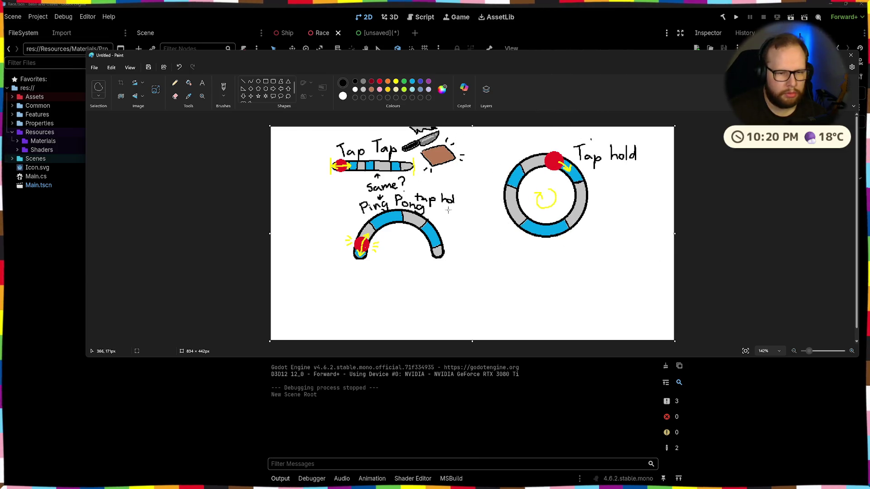
key("ctrl+z")
mouse_move(459, 213)
left_mouse_down()
mouse_move(464, 163)
mouse_move(525, 136)
mouse_move(574, 218)
mouse_move(462, 229)
mouse_move(457, 209)
left_mouse_up()
left_click_drag(495, 186, 566, 180)
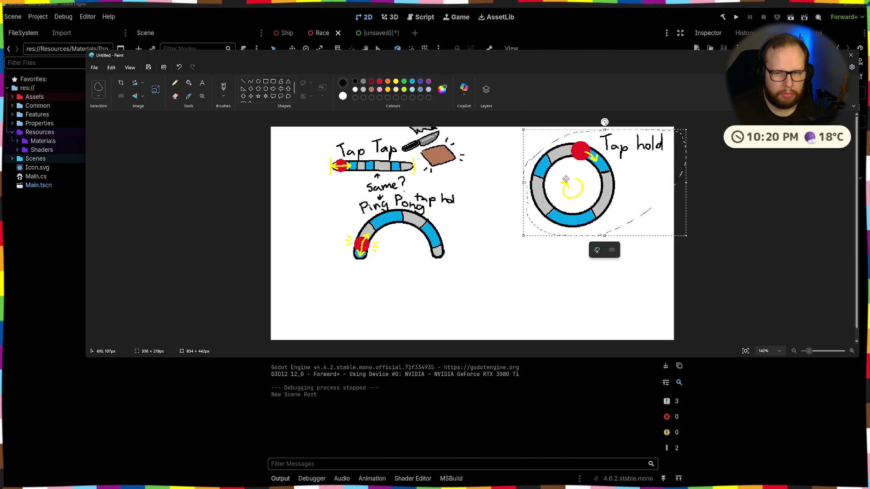
left_click(604, 251)
- Erase 'tap hd' and brush-write '- Tap hold' after Ping Pong
left_click(175, 96)
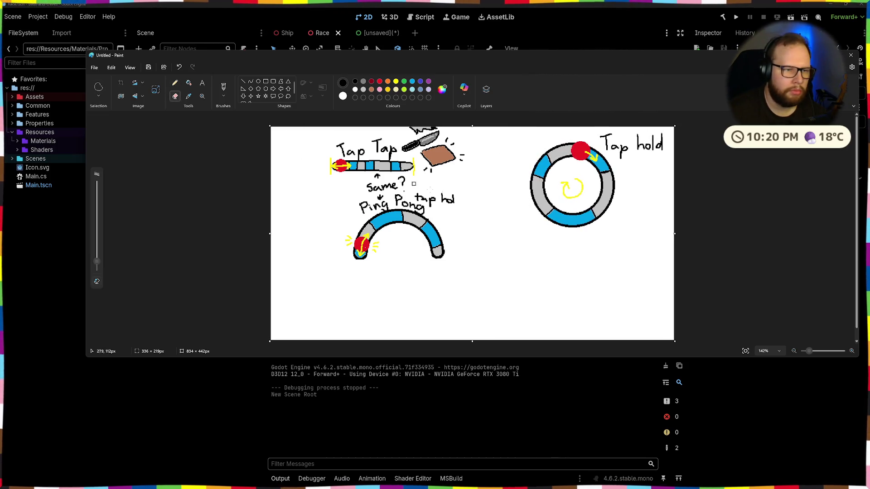
mouse_move(424, 195)
left_mouse_down()
mouse_move(432, 204)
mouse_move(444, 195)
mouse_move(433, 206)
mouse_move(452, 195)
mouse_move(438, 206)
mouse_move(452, 211)
left_mouse_up()
left_click(223, 89)
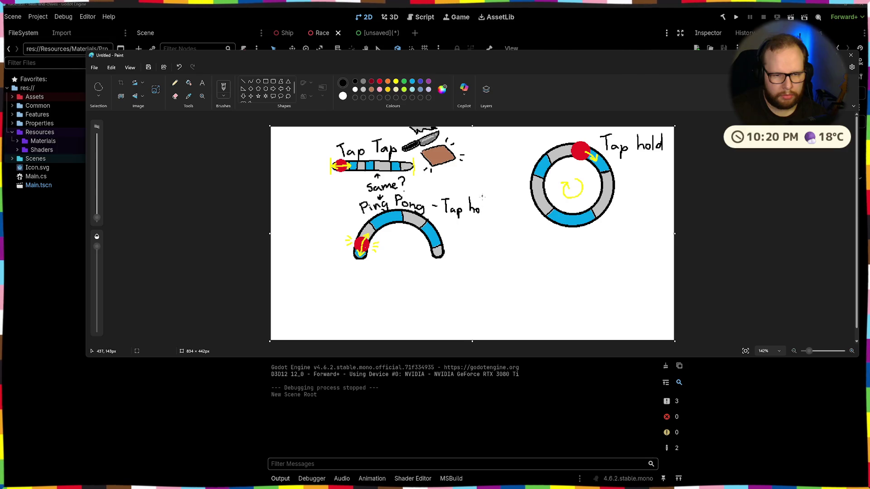
mouse_move(484, 195)
left_mouse_down()
mouse_move(485, 214)
mouse_move(494, 215)
left_mouse_up()
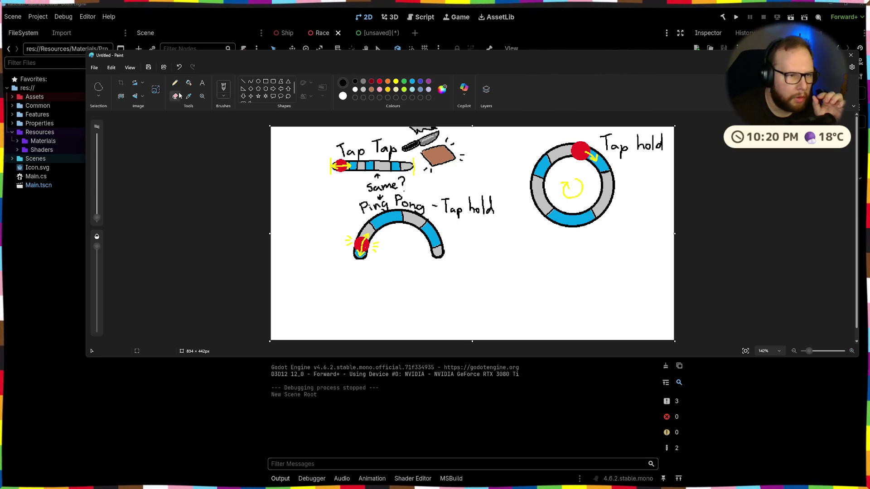
- Lasso the Ping Pong arc with its label and move it to the lower-left corner
left_click(98, 88)
mouse_move(316, 243)
left_mouse_down()
mouse_move(312, 227)
mouse_move(349, 196)
mouse_move(496, 191)
mouse_move(464, 272)
mouse_move(317, 243)
left_mouse_up()
mouse_move(414, 220)
left_mouse_down()
mouse_move(389, 271)
mouse_move(348, 287)
left_mouse_up()
left_click(303, 205)
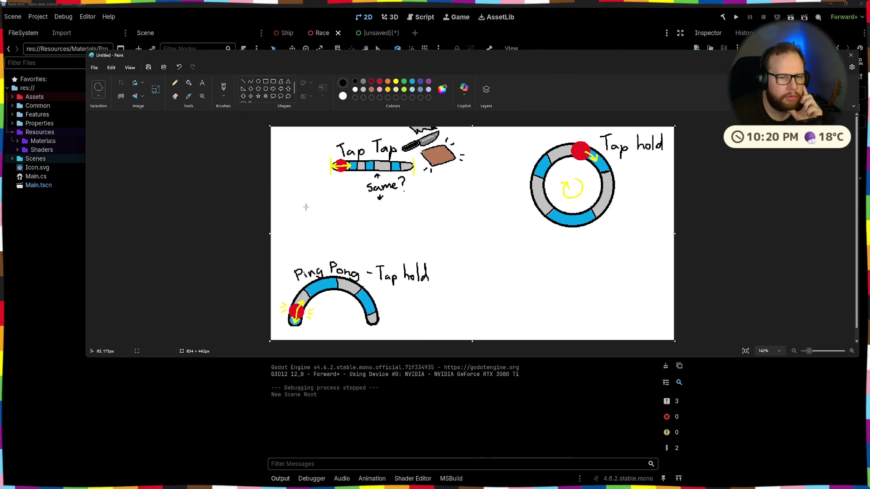
- Lasso the Tap Tap sketch and move it to the canvas's left edge
mouse_move(303, 177)
left_mouse_down()
mouse_move(302, 134)
mouse_move(481, 170)
mouse_move(306, 183)
left_mouse_up()
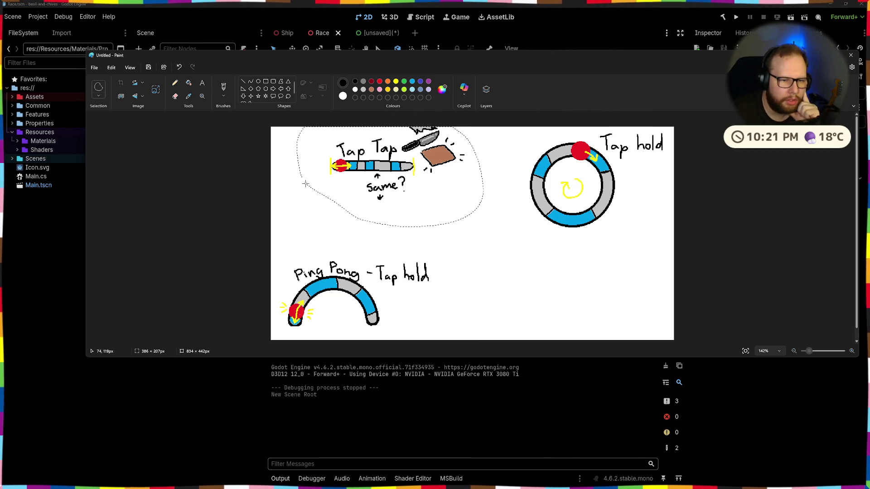
mouse_move(413, 150)
left_mouse_down()
mouse_move(386, 156)
mouse_move(363, 148)
left_mouse_up()
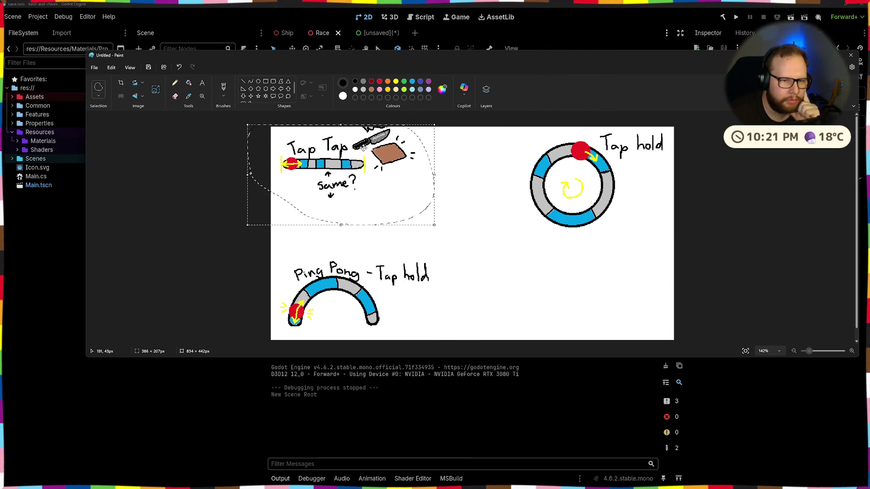
left_click(292, 209)
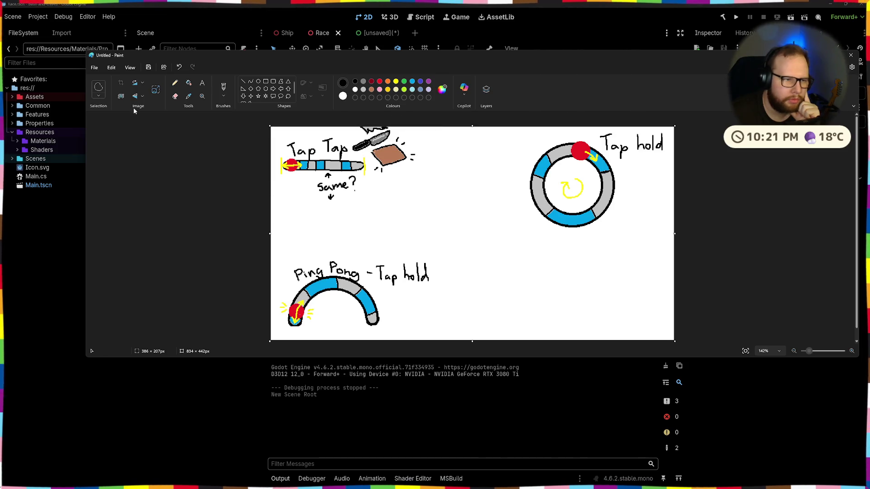
- Erase the 'Same?' note and the leftover arrows below the Tap Tap bar
left_click(175, 96)
mouse_move(318, 184)
left_mouse_down()
mouse_move(335, 177)
mouse_move(324, 188)
mouse_move(328, 196)
mouse_move(337, 191)
left_mouse_up()
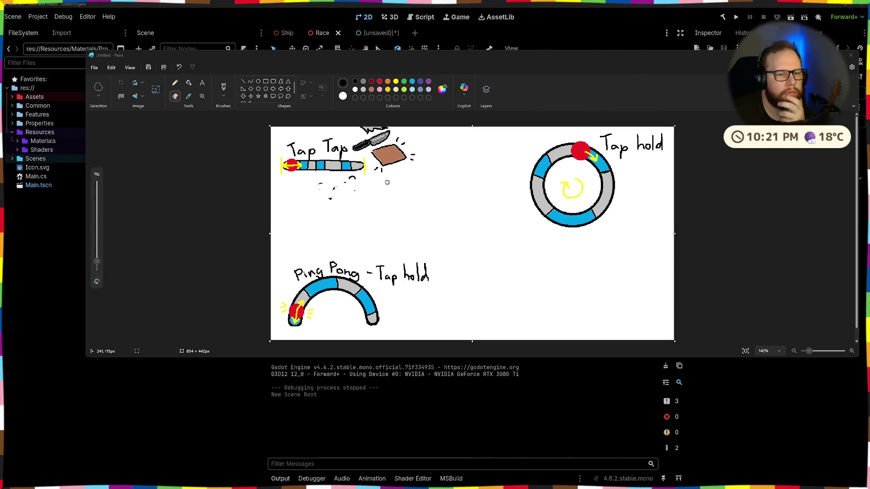
mouse_move(349, 179)
left_mouse_down()
mouse_move(357, 186)
mouse_move(344, 184)
mouse_move(333, 202)
mouse_move(320, 184)
mouse_move(331, 200)
left_mouse_up()
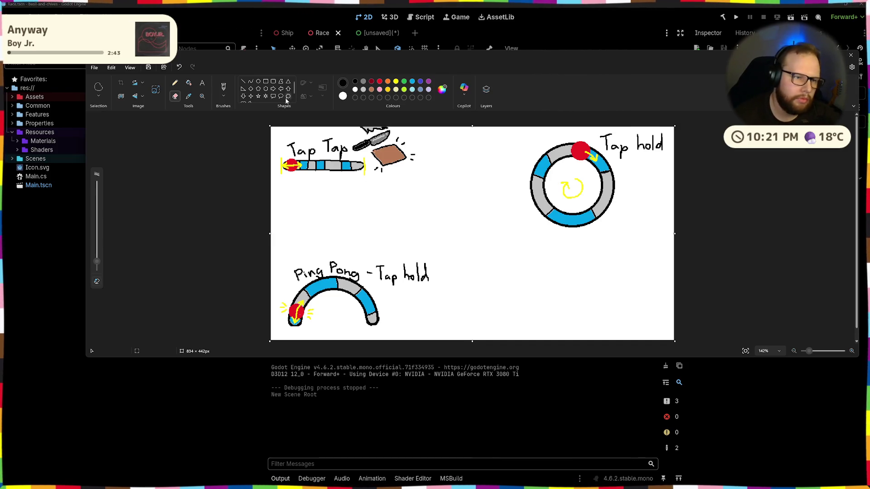
- Brush a bowl outline with rim and body to the left of the Tap hold ring
left_click(223, 87)
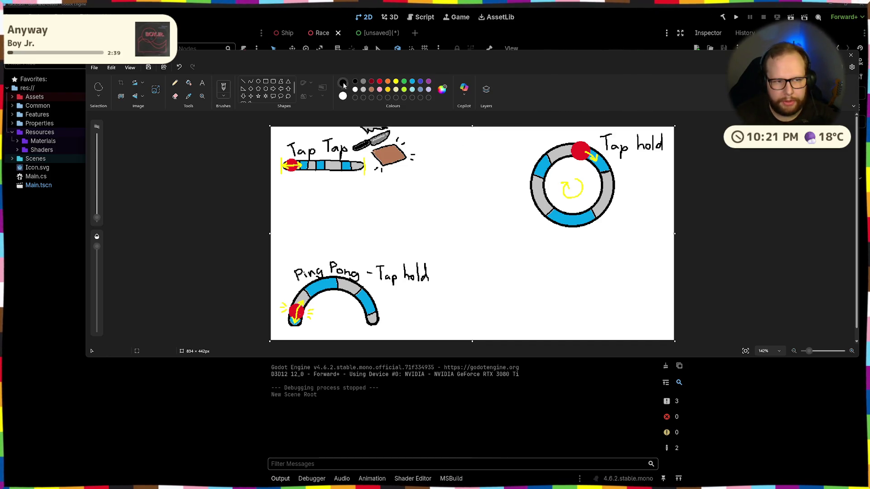
mouse_move(489, 176)
left_mouse_down()
mouse_move(519, 177)
mouse_move(503, 188)
mouse_move(486, 179)
mouse_move(493, 176)
left_mouse_up()
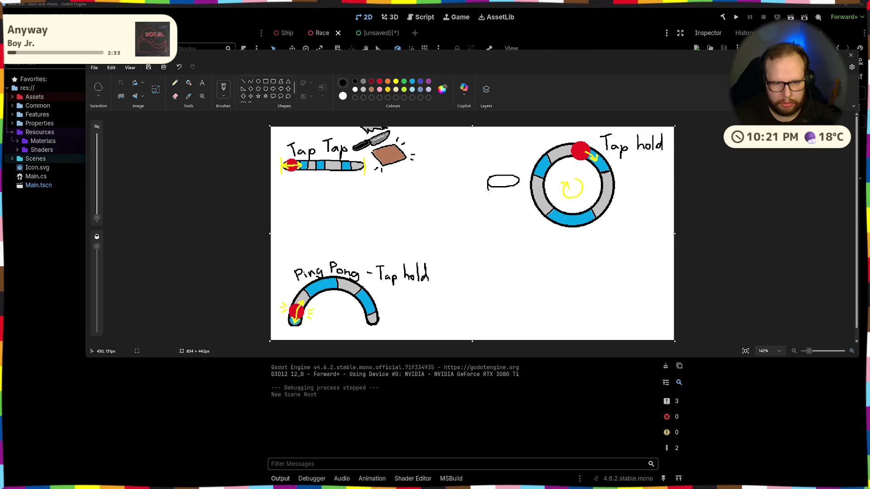
left_click_drag(509, 203, 518, 187)
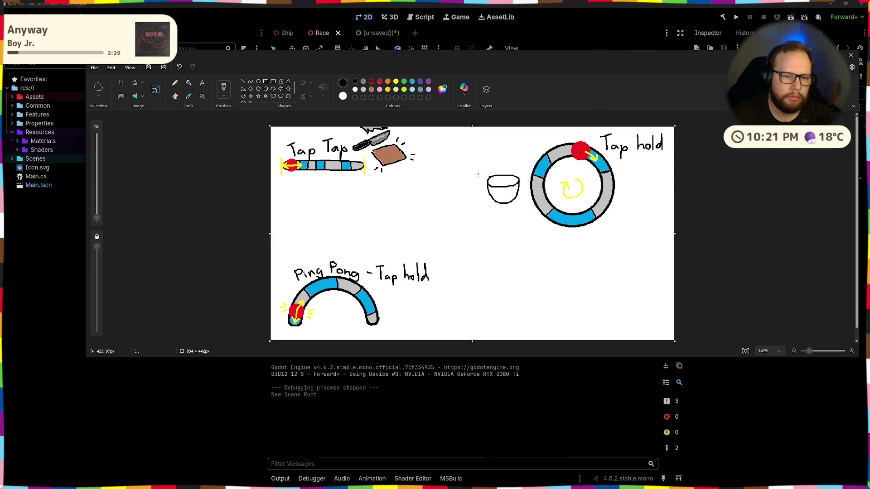
- Fill the bowl rim grey, its body lighter grey, and its contents pale yellow
left_click(362, 81)
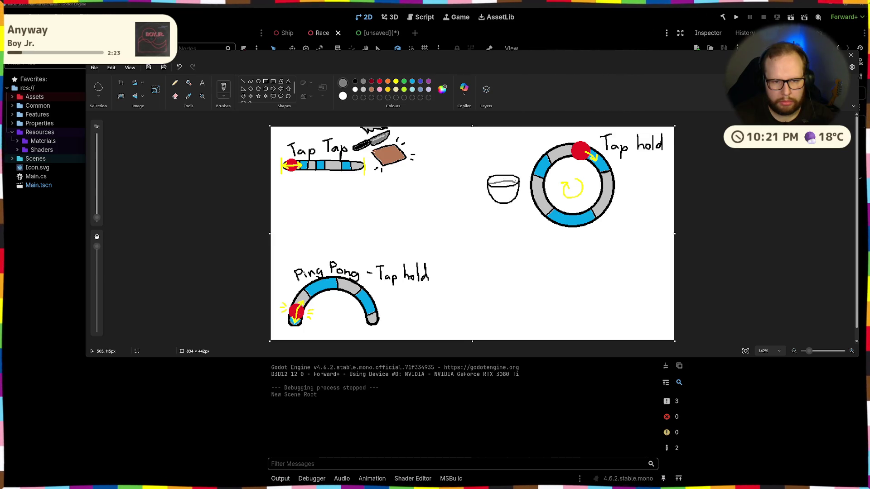
left_click(189, 83)
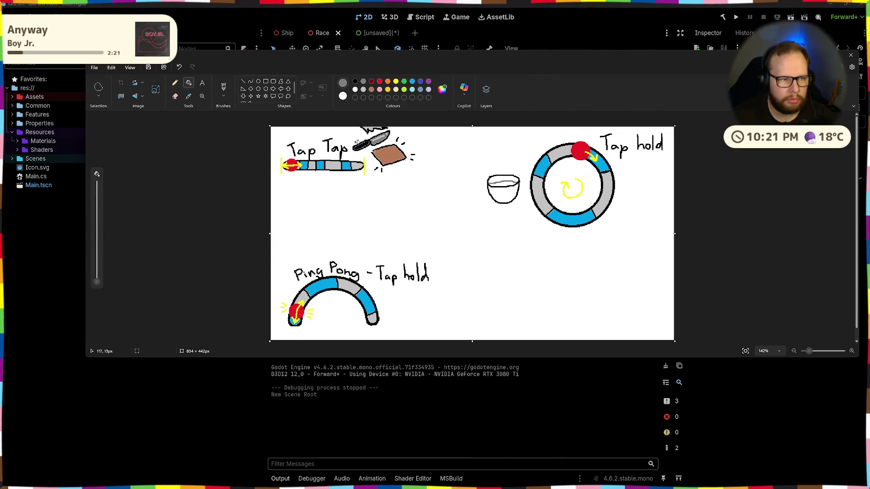
left_click(503, 184)
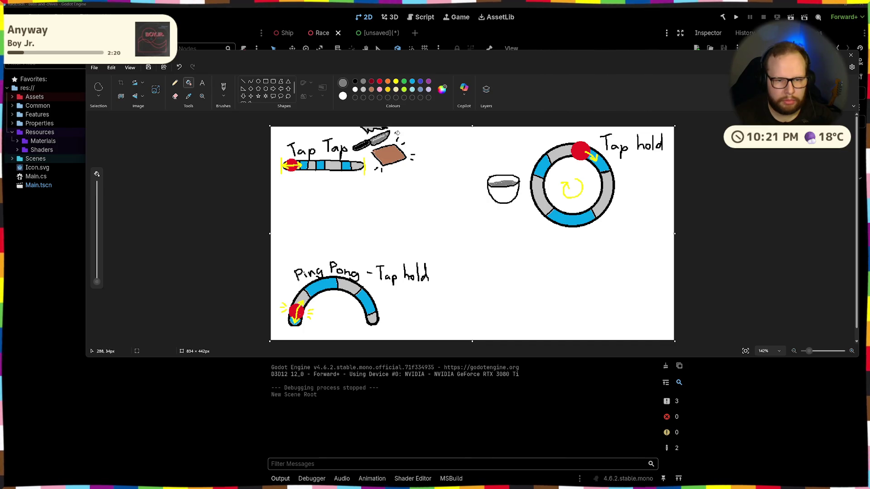
left_click(363, 90)
left_click(503, 196)
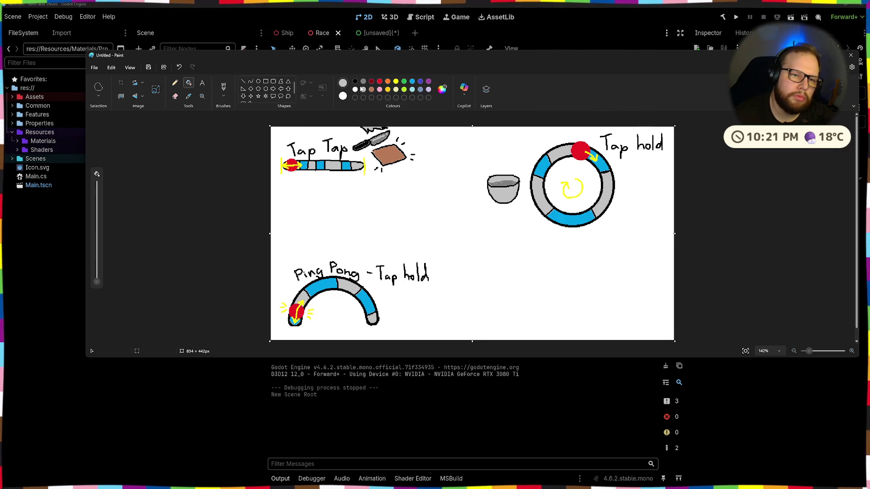
left_click(396, 89)
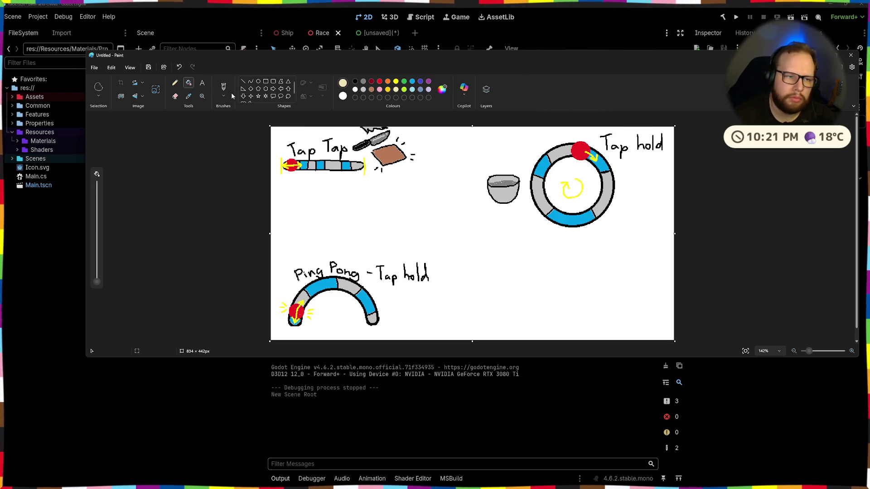
left_click(502, 183)
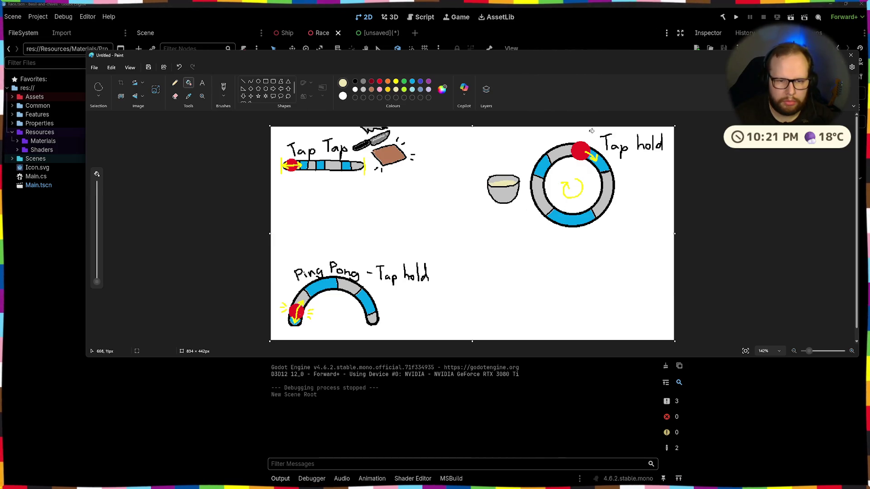
left_click(371, 89)
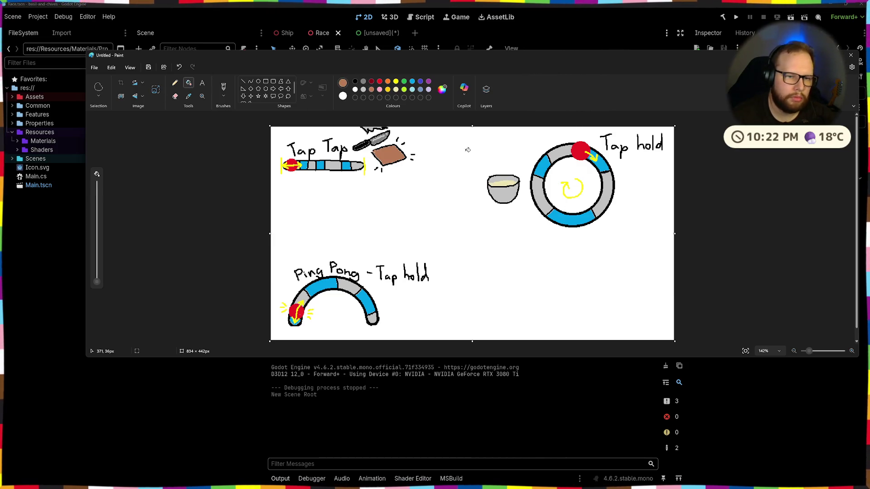
left_click(223, 87)
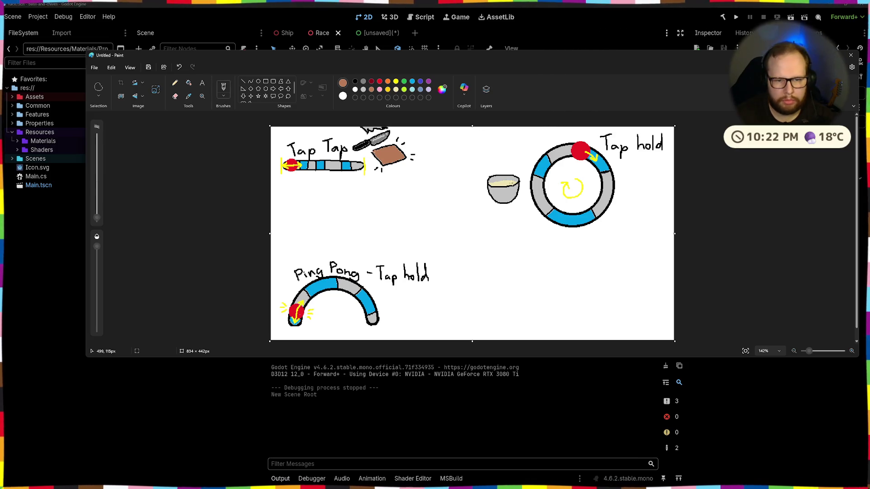
- Draw a brown spoon handle rising from the bowl, with gold motion marks along it
left_click_drag(509, 181, 513, 174)
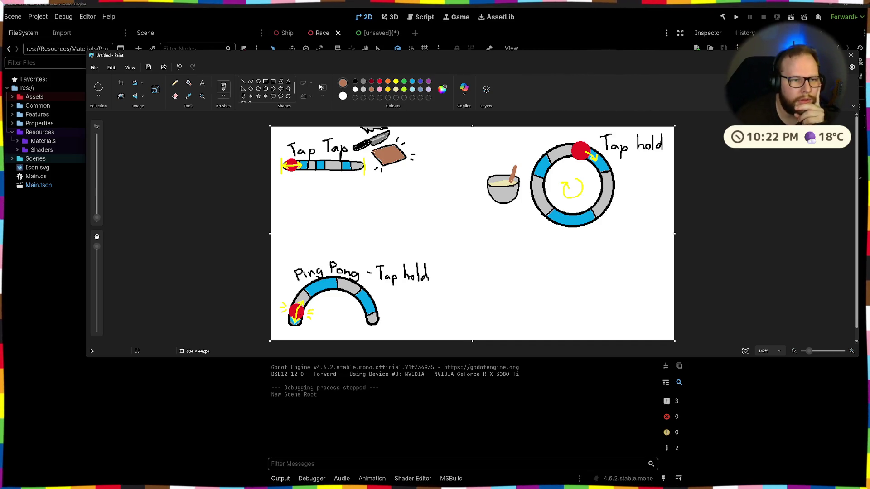
left_click(355, 81)
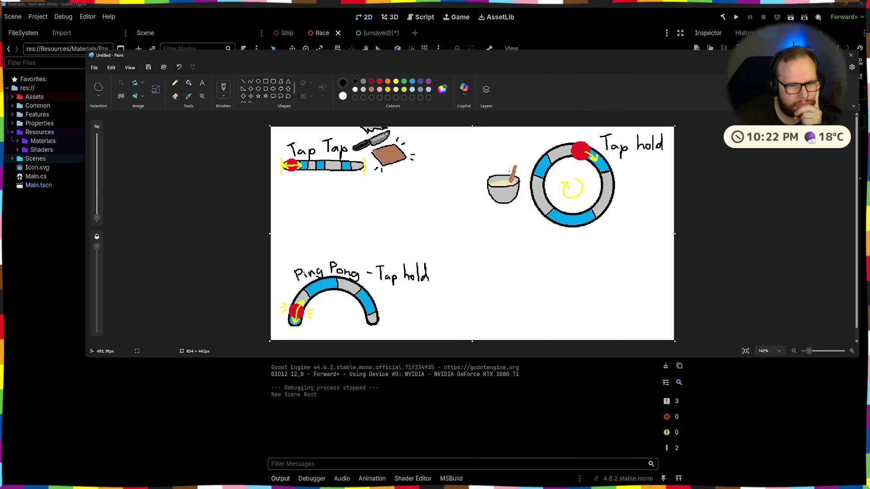
mouse_move(520, 173)
left_mouse_down()
mouse_move(502, 179)
mouse_move(501, 168)
left_mouse_up()
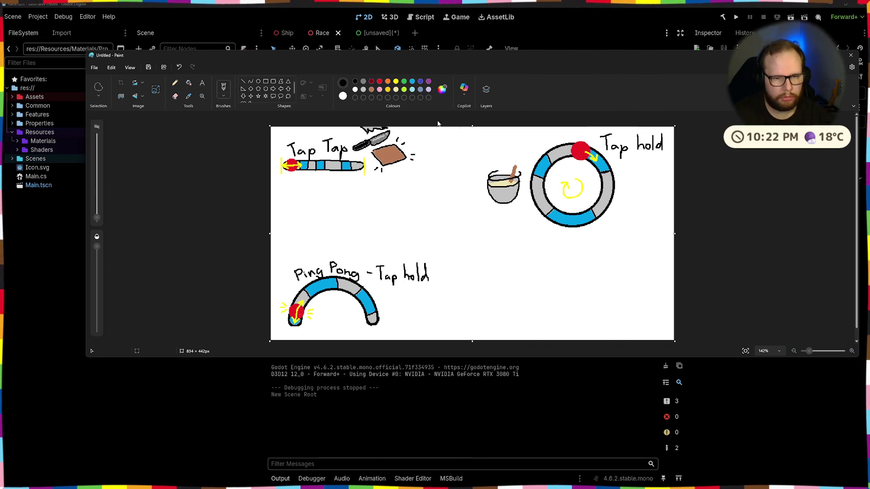
key("ctrl+z")
left_click(387, 89)
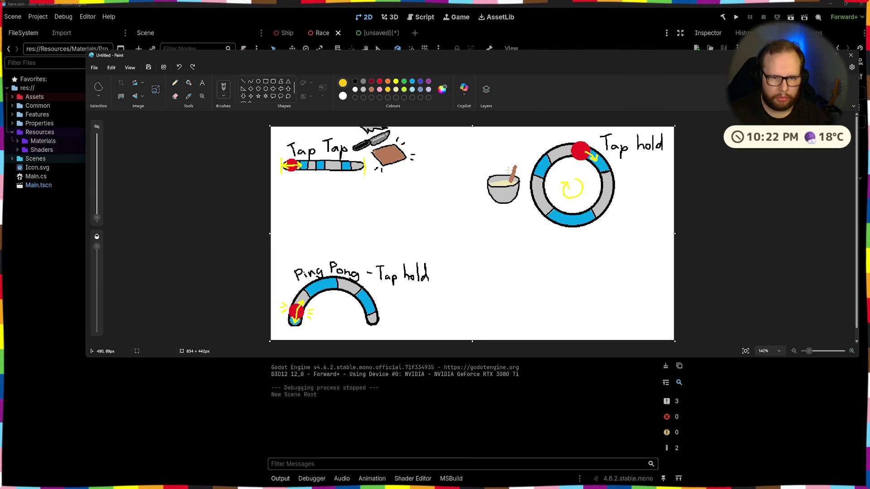
left_click_drag(512, 170, 514, 178)
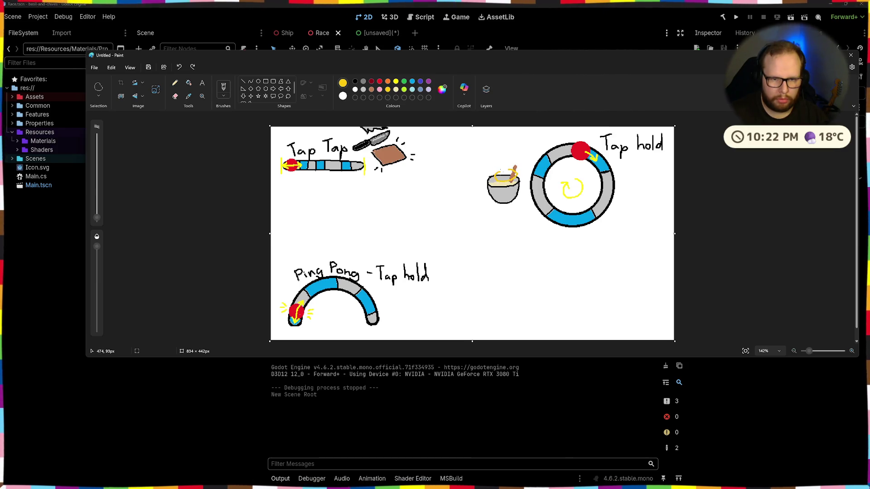
key("ctrl+y")
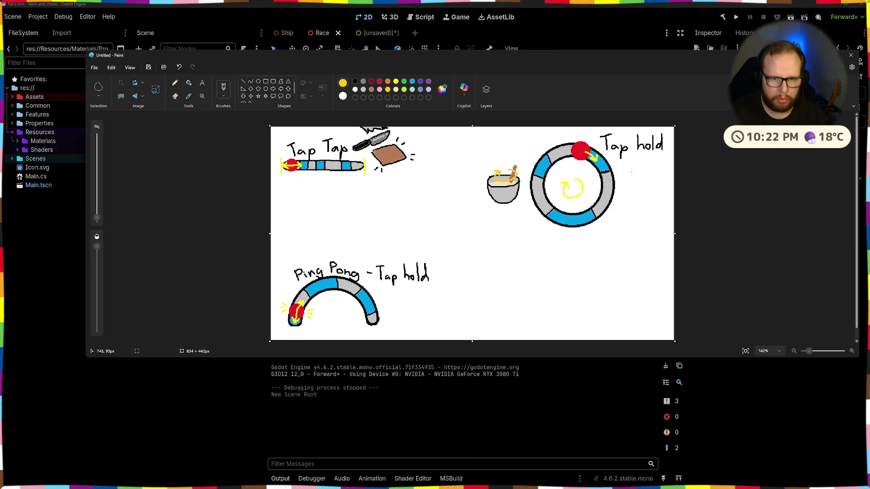
- Shade the inside of the bowl grey and darken its left edge in black
left_click(363, 81)
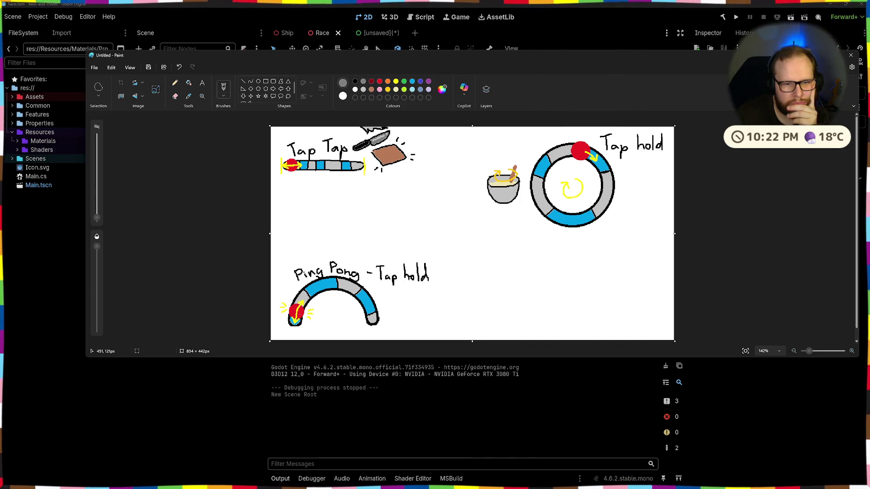
left_click_drag(493, 191, 501, 198)
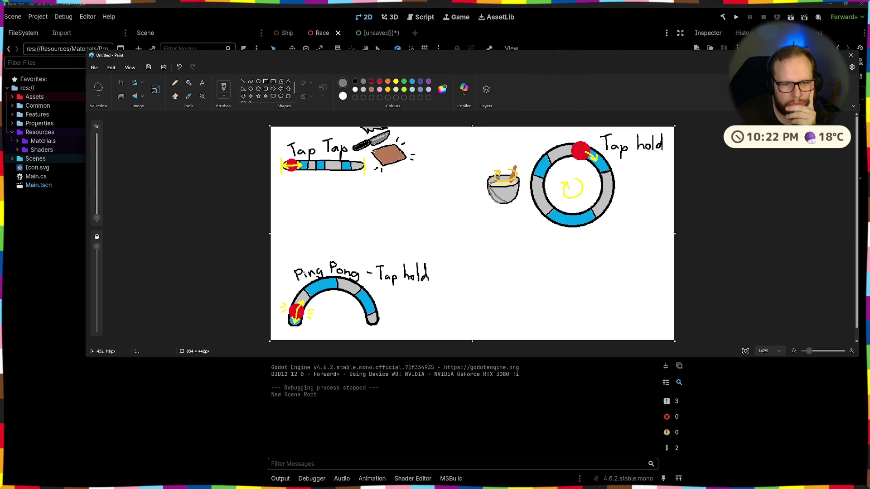
left_click(188, 83)
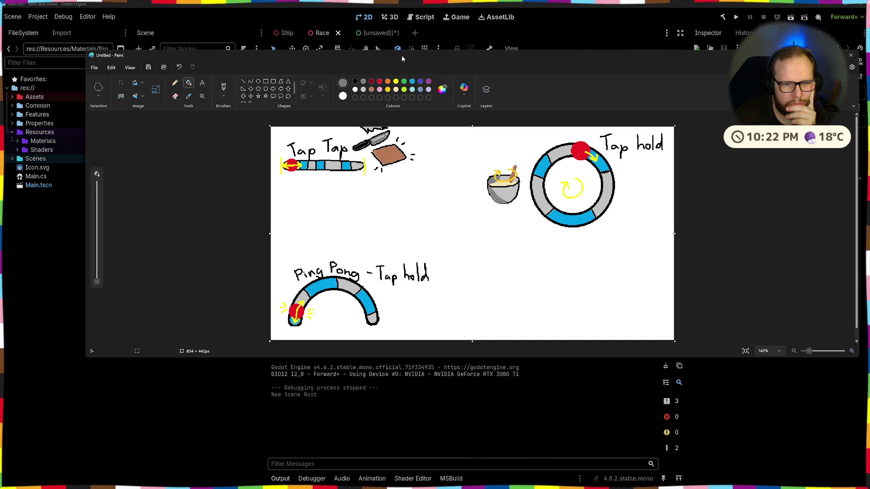
left_click(224, 87)
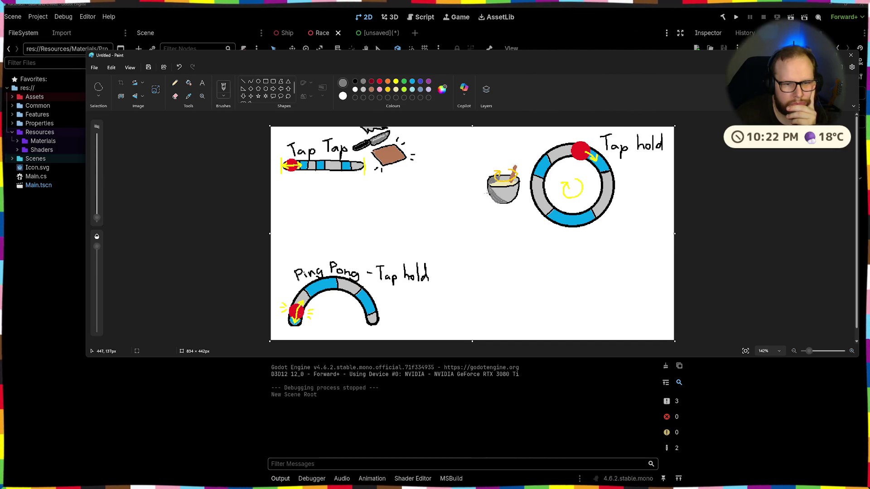
left_click(355, 82)
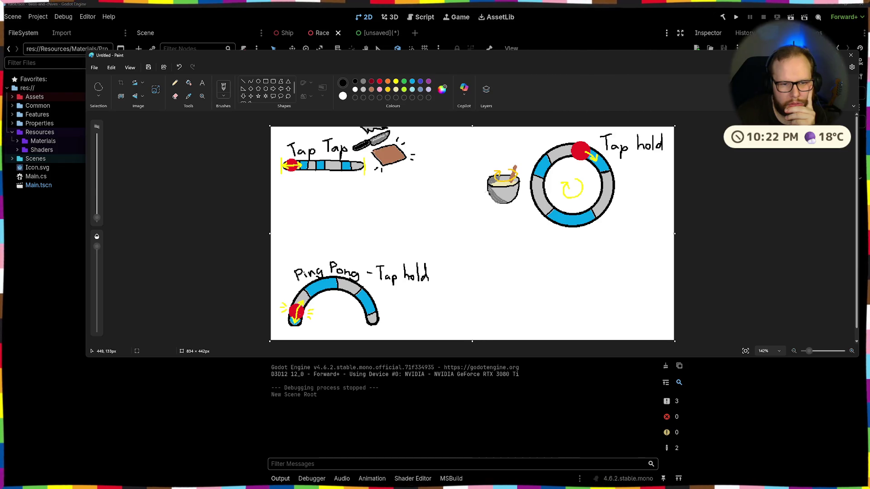
left_click_drag(488, 191, 494, 201)
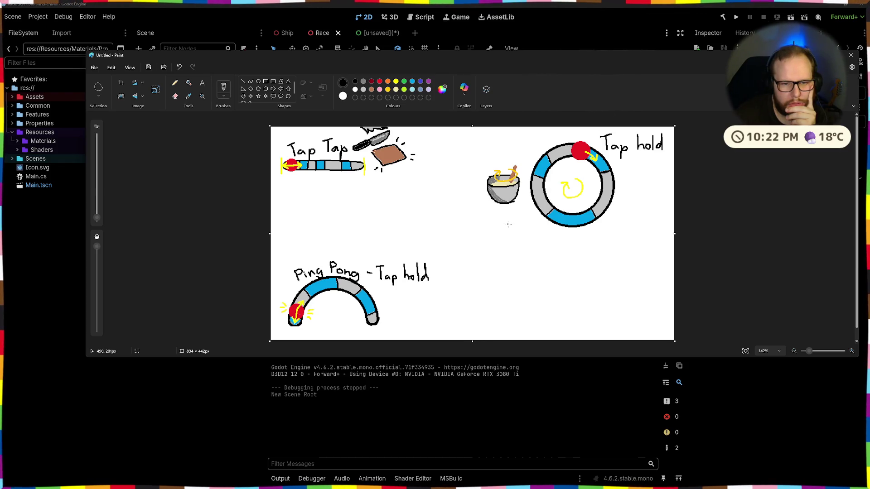
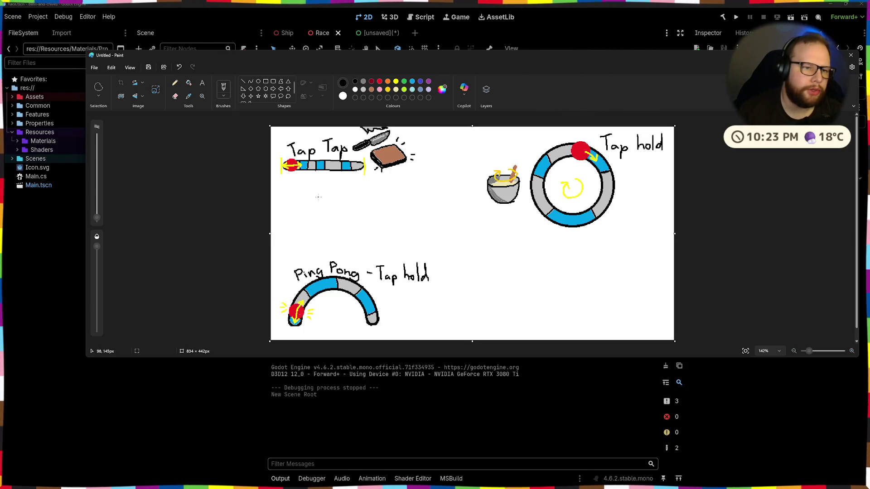
- Draw a large circle with a double-outlined smaller circle centred inside it
left_click(259, 82)
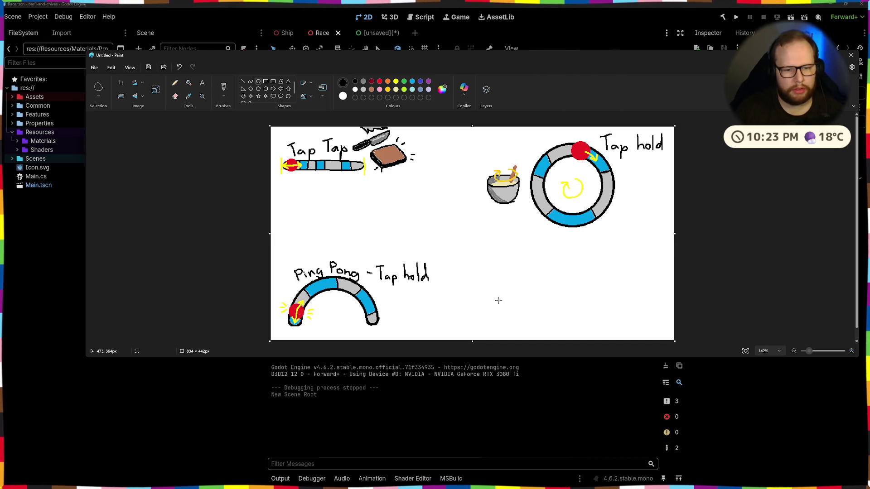
left_click_drag(477, 229, 568, 319)
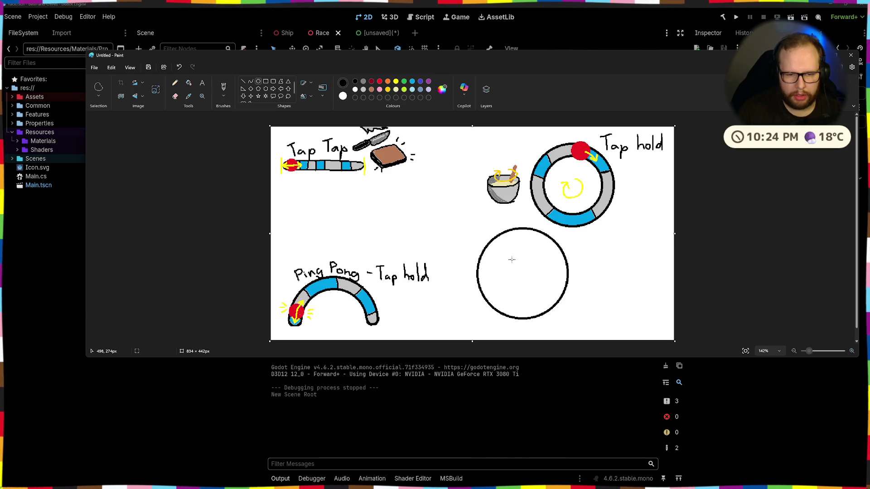
mouse_move(511, 259)
left_mouse_down()
mouse_move(547, 295)
mouse_move(530, 280)
left_mouse_up()
left_click(608, 278)
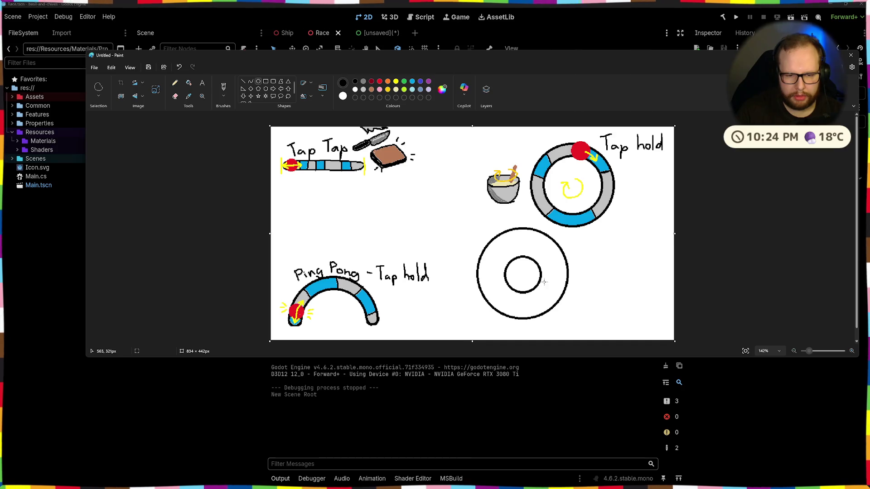
mouse_move(505, 252)
left_mouse_down()
mouse_move(549, 306)
mouse_move(532, 284)
left_mouse_up()
left_click(522, 244)
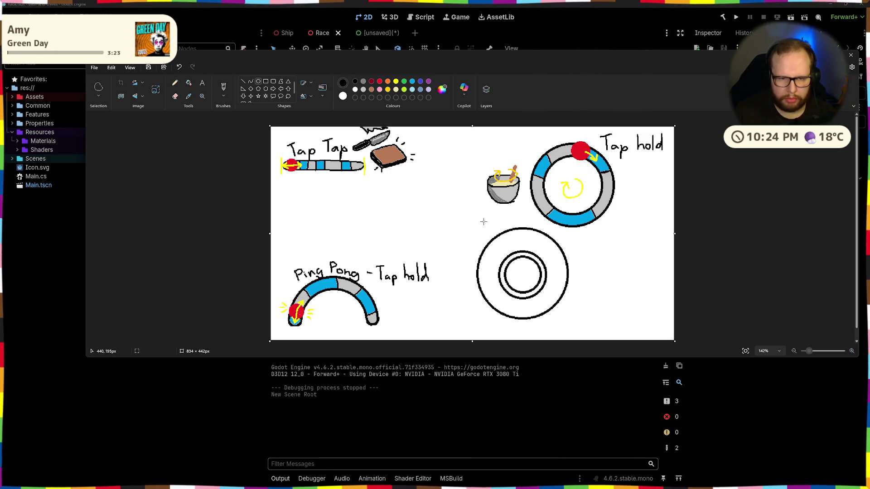
- Add a slightly larger outer circle centred around the big circle
left_click_drag(480, 221, 579, 349)
left_click_drag(561, 295, 554, 297)
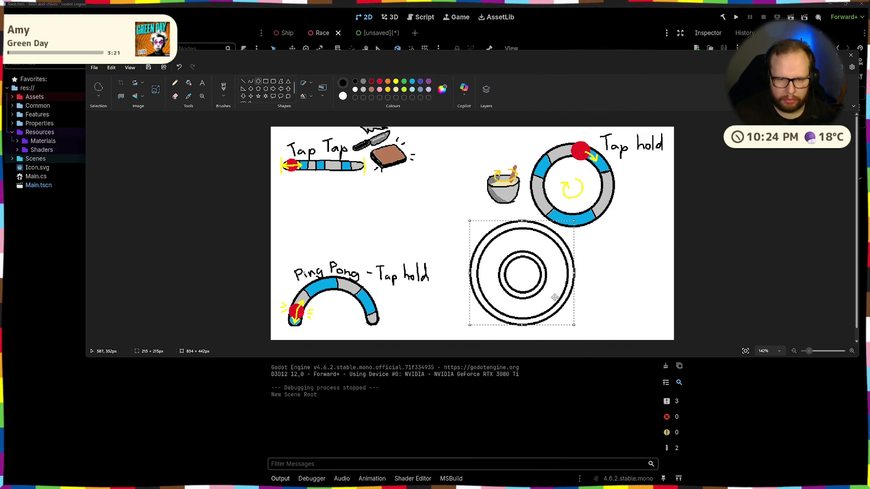
left_click_drag(573, 221, 568, 224)
left_click_drag(545, 255, 547, 255)
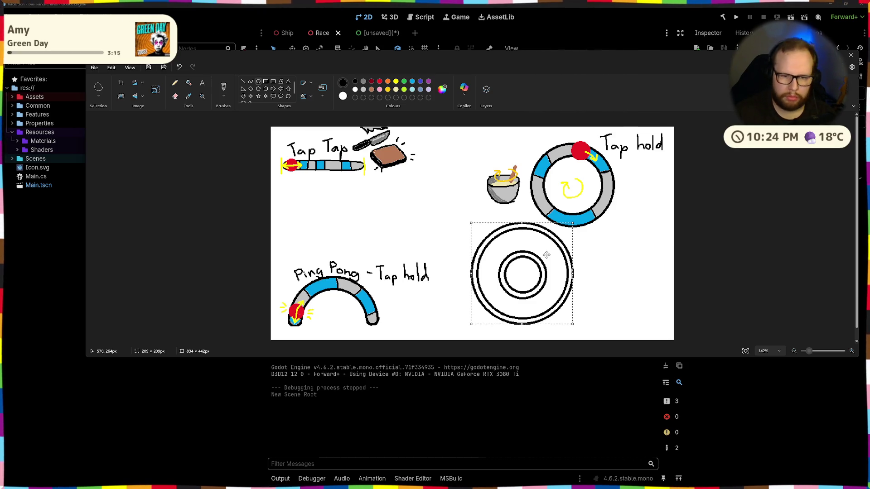
left_click(598, 251)
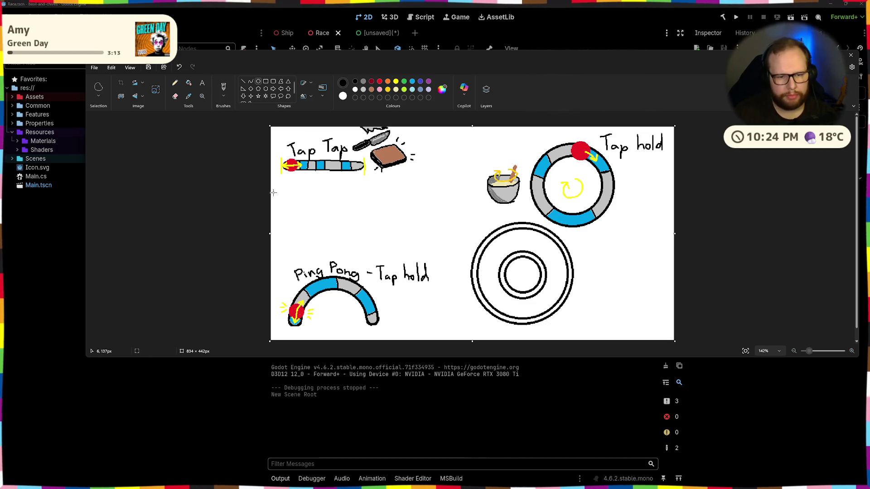
- Fill the outer ring band grey and the inner ring band blue
left_click(189, 82)
left_click(498, 247)
key("ctrl+z")
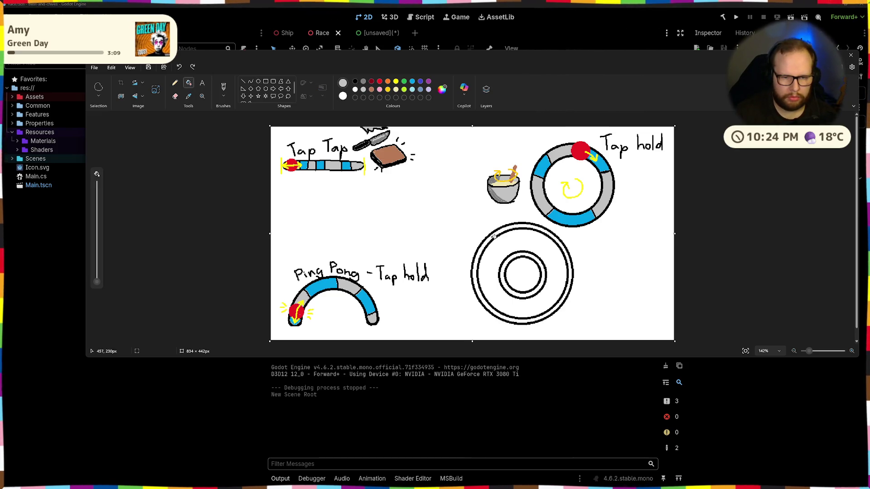
left_click(494, 236)
left_click(412, 81)
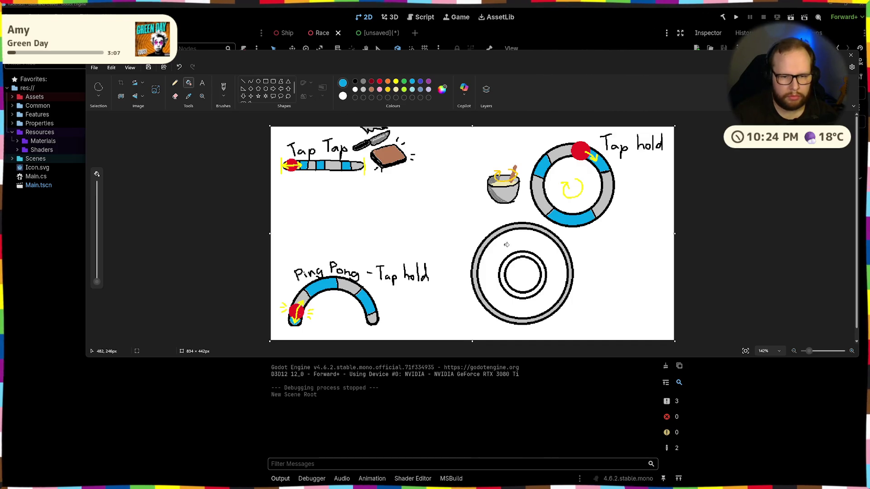
left_click(513, 256)
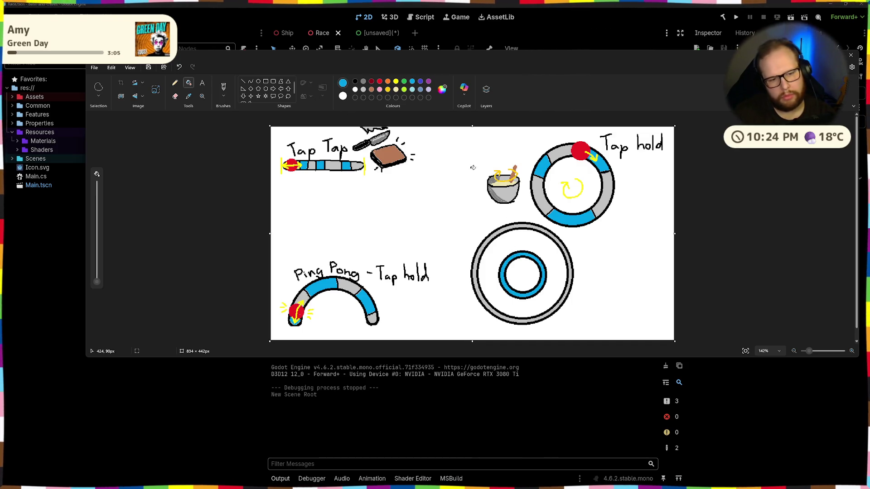
- Paint four yellow outward arrows at the ring's four diagonals
left_click(396, 81)
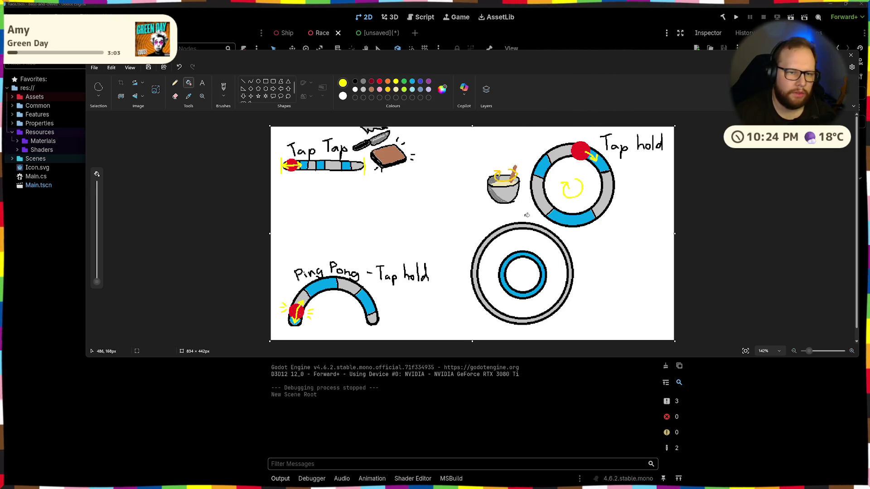
left_click(223, 87)
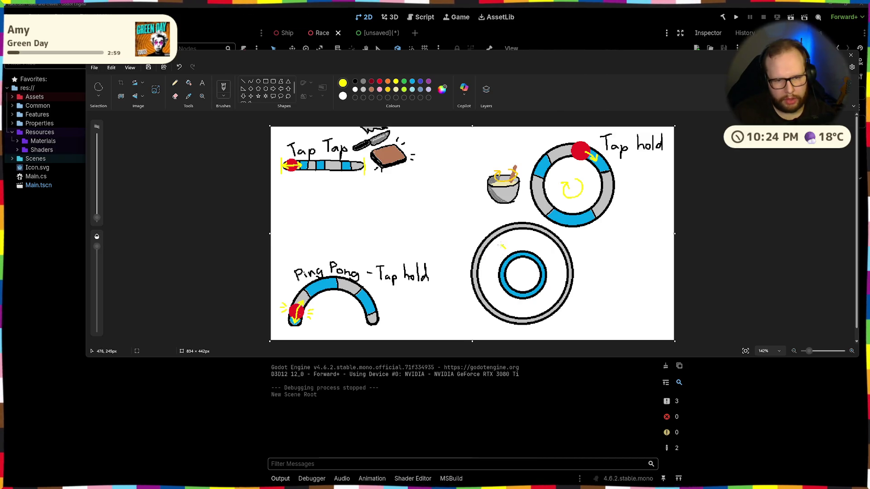
key("ctrl+z")
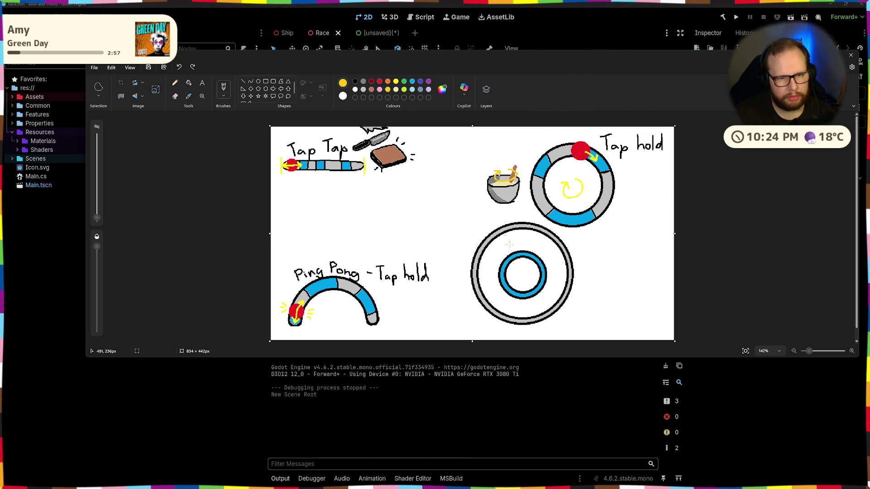
left_click_drag(489, 239, 504, 253)
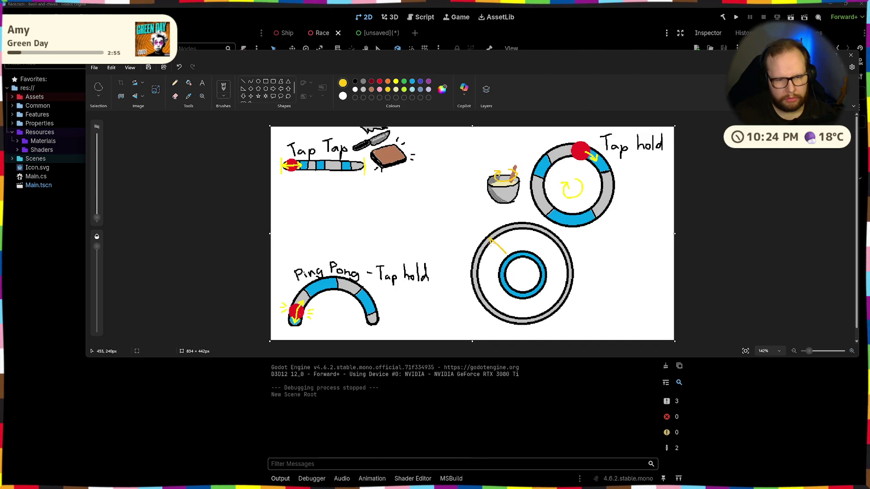
left_click_drag(556, 239, 544, 255)
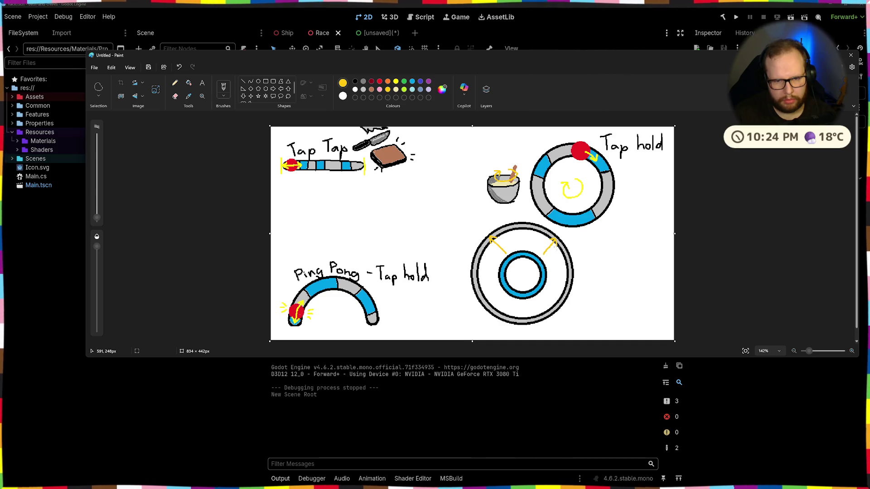
left_click_drag(550, 290, 562, 299)
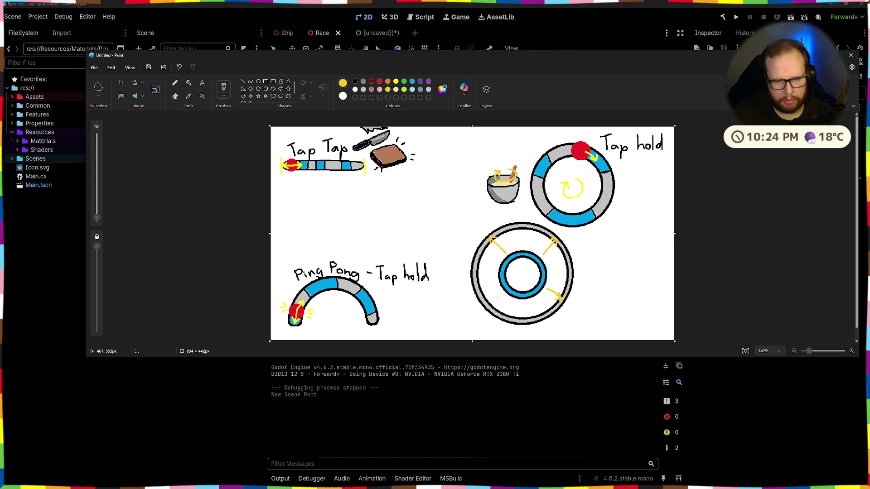
left_click_drag(499, 294, 488, 303)
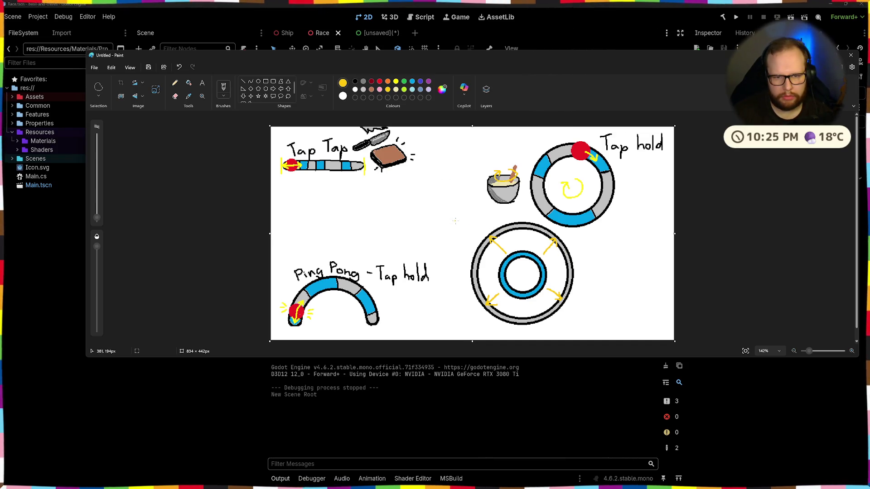
- Recolour the inner ring band red and the outer ring band light blue
left_click(380, 82)
left_click(189, 83)
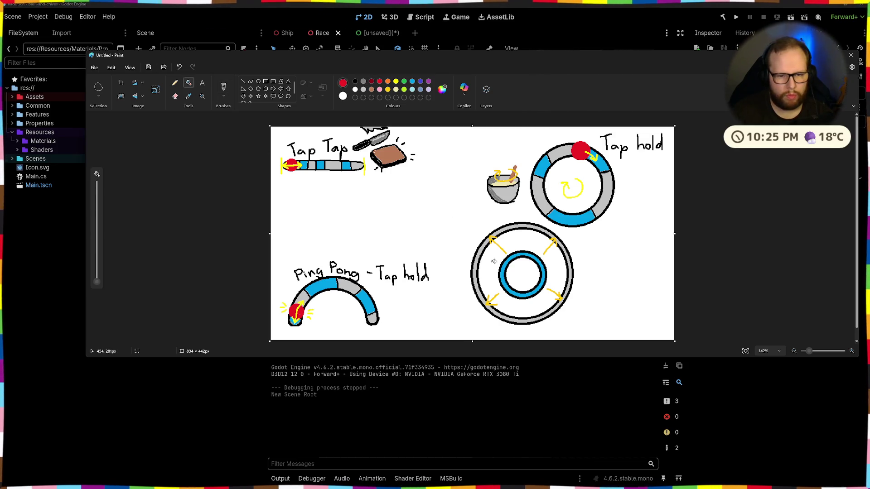
left_click(504, 262)
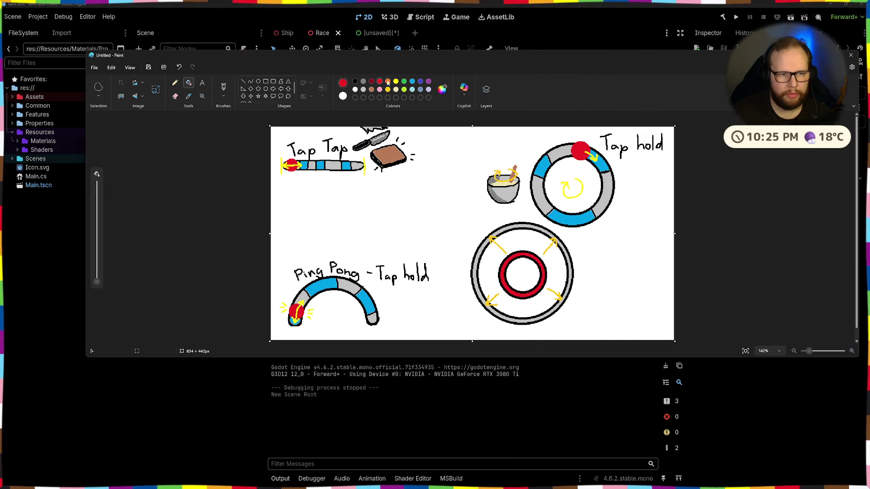
left_click(411, 82)
left_click(485, 247)
left_click(498, 232)
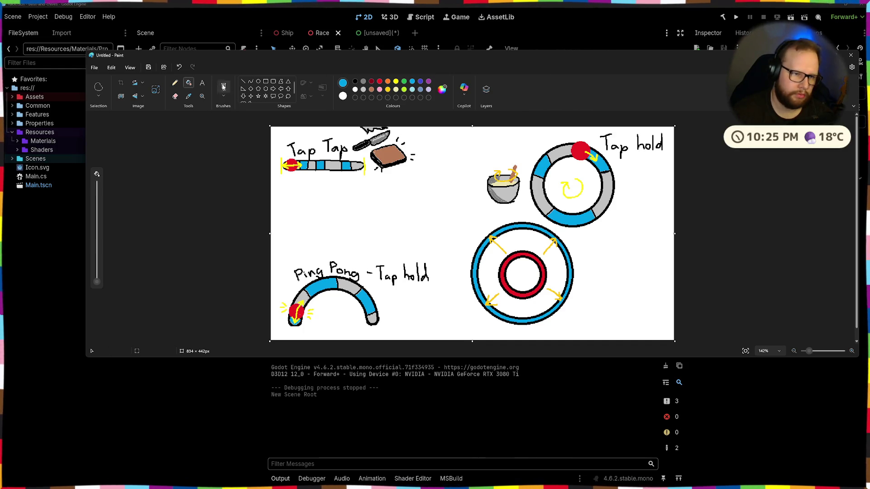
- Free-form select the ring drawing, scale it down and move it to the lower-right corner
left_click(99, 87)
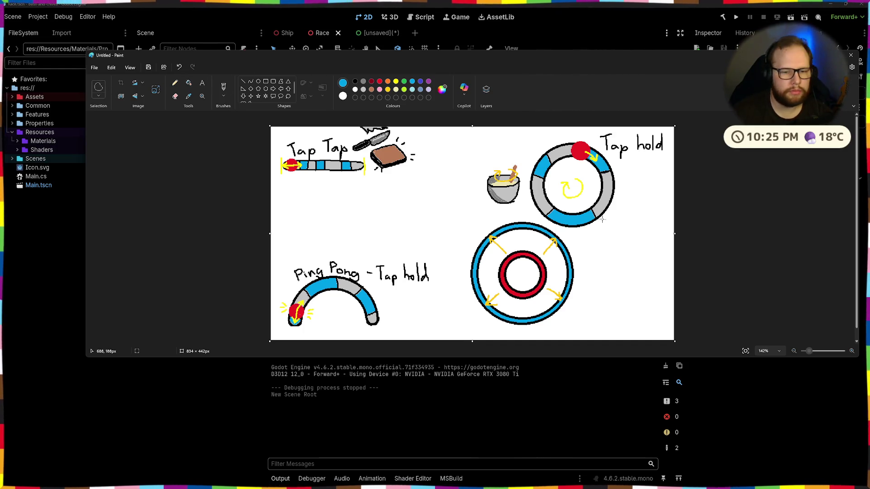
mouse_move(458, 298)
left_mouse_down()
mouse_move(464, 243)
mouse_move(526, 217)
mouse_move(553, 228)
mouse_move(588, 294)
mouse_move(480, 330)
mouse_move(458, 299)
left_mouse_up()
mouse_move(588, 228)
left_mouse_down()
mouse_move(661, 237)
mouse_move(633, 247)
left_mouse_up()
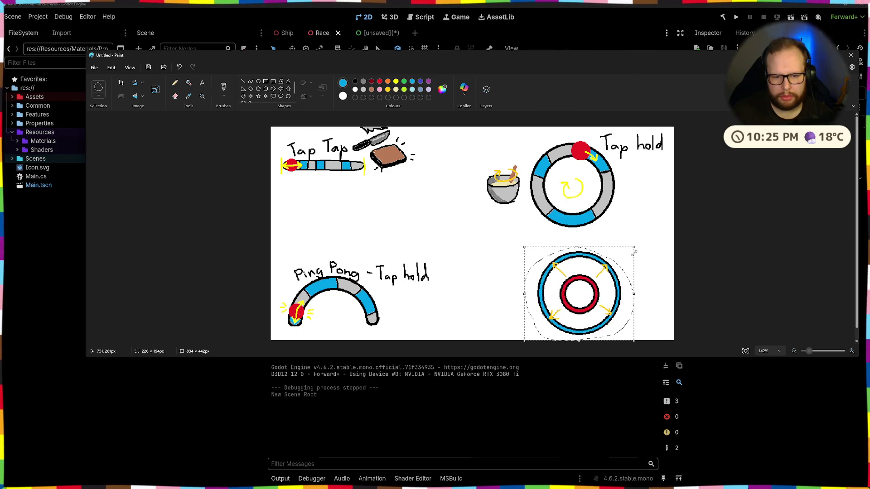
left_click_drag(588, 292, 624, 291)
left_click(450, 184)
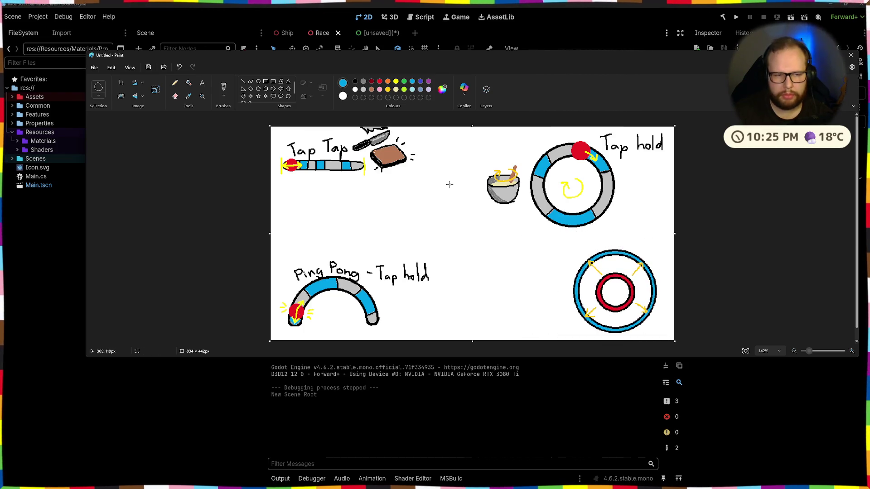
left_click(223, 87)
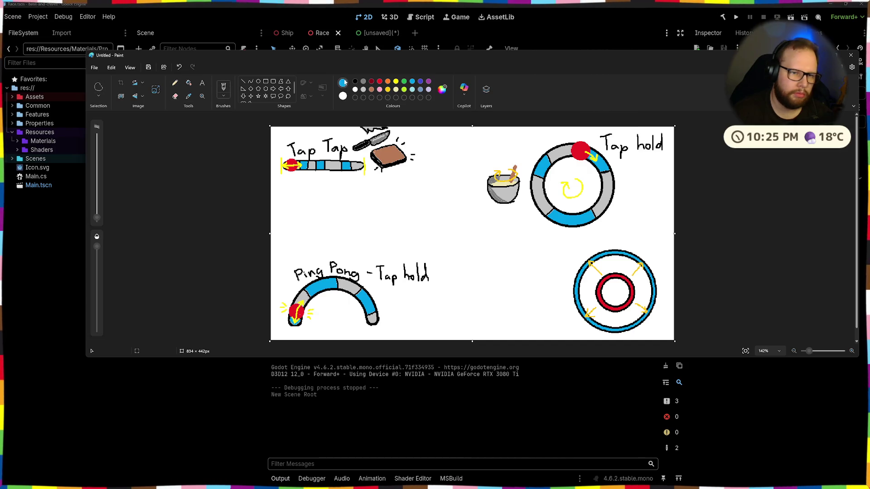
left_click(355, 81)
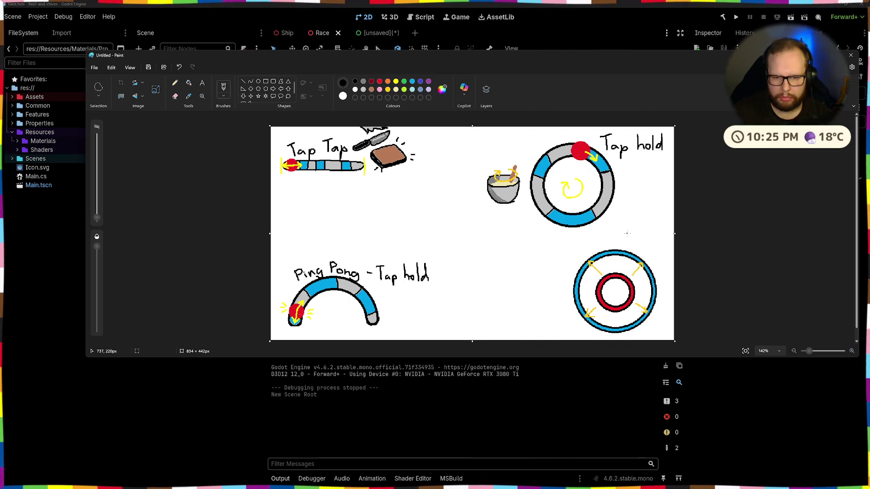
- Write 'Grow' above the ring and sketch a box beside it
mouse_move(623, 235)
left_mouse_down()
mouse_move(625, 247)
mouse_move(645, 241)
left_mouse_up()
mouse_move(646, 239)
left_mouse_down()
mouse_move(650, 247)
mouse_move(657, 241)
left_mouse_up()
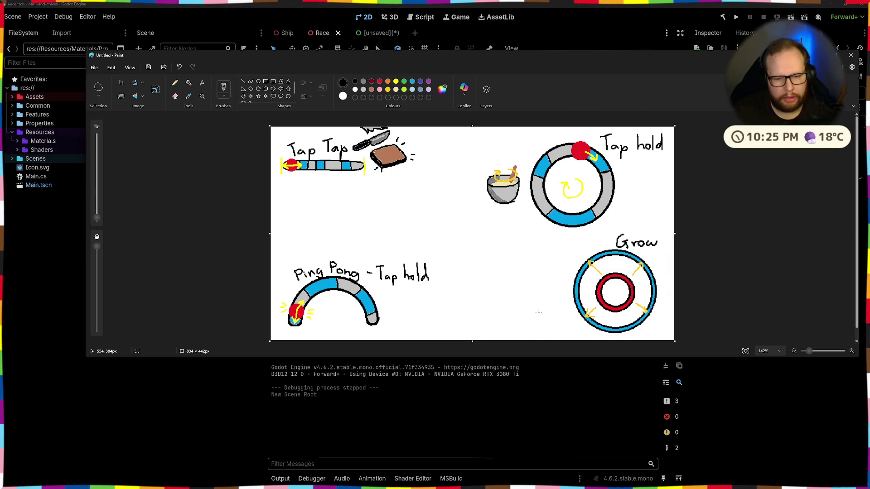
mouse_move(557, 312)
left_mouse_down()
mouse_move(504, 306)
mouse_move(509, 279)
mouse_move(548, 279)
left_mouse_up()
mouse_move(556, 281)
left_mouse_down()
mouse_move(560, 312)
mouse_move(546, 312)
left_mouse_up()
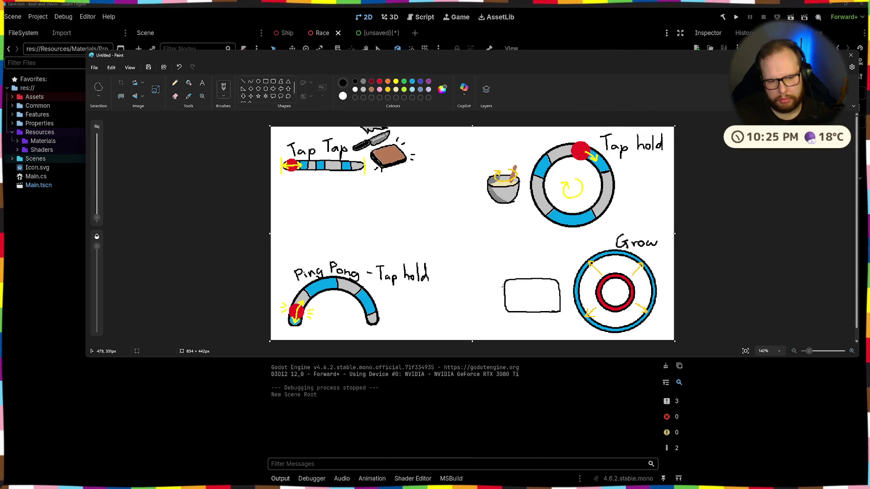
mouse_move(504, 287)
left_mouse_down()
mouse_move(556, 286)
mouse_move(504, 291)
left_mouse_up()
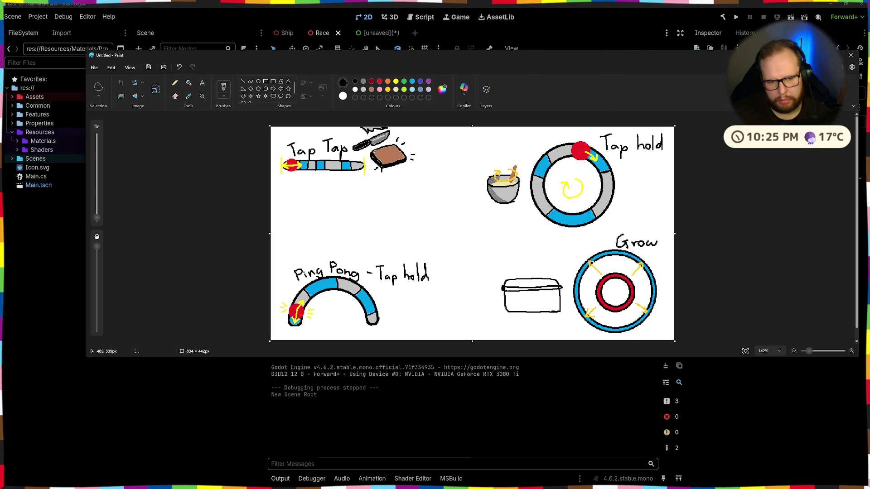
- Turn the box into an oven: black top band, a knob, outer outline and window edge
left_click(188, 83)
left_click(511, 288)
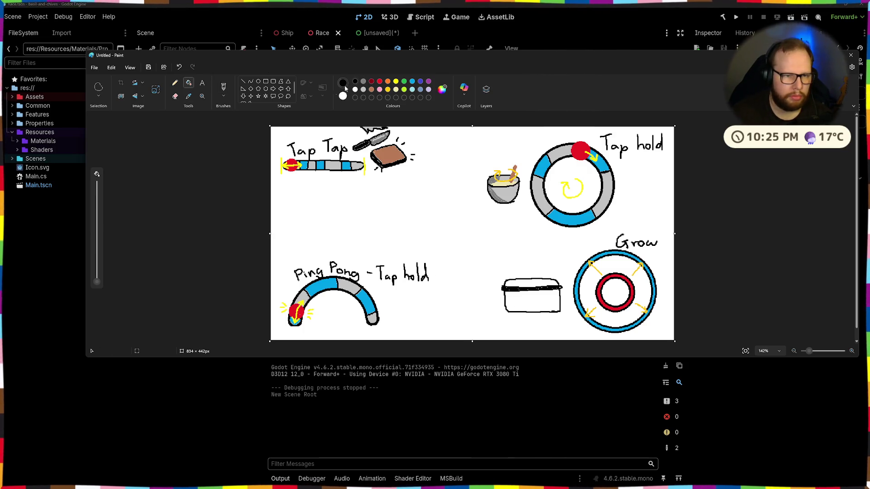
left_click(223, 87)
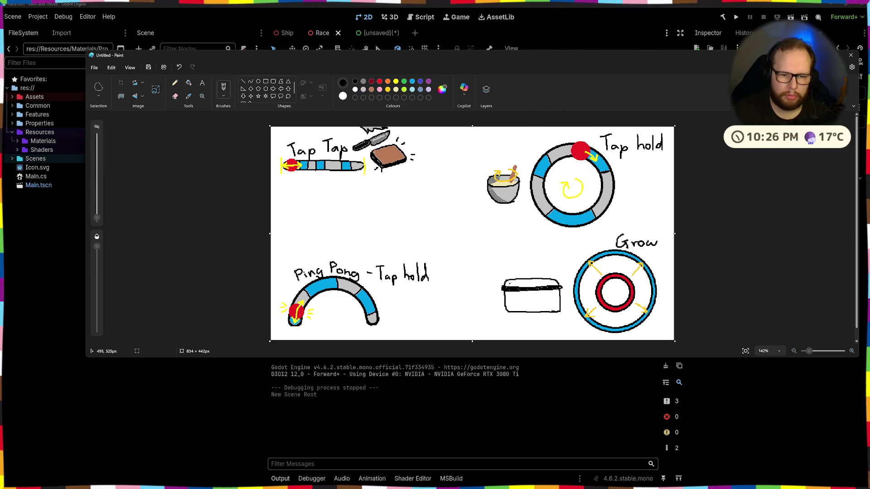
left_click_drag(511, 274, 553, 274)
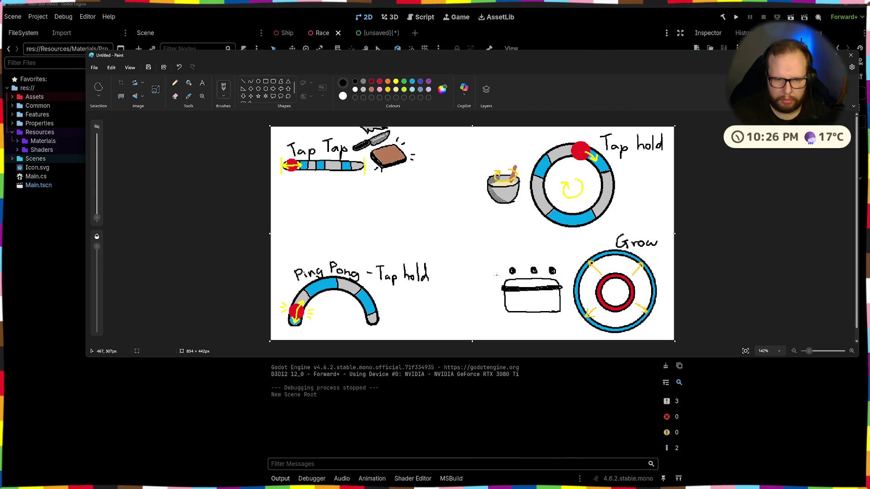
mouse_move(497, 271)
left_mouse_down()
mouse_move(501, 263)
mouse_move(558, 263)
mouse_move(566, 312)
mouse_move(499, 320)
mouse_move(497, 273)
left_mouse_up()
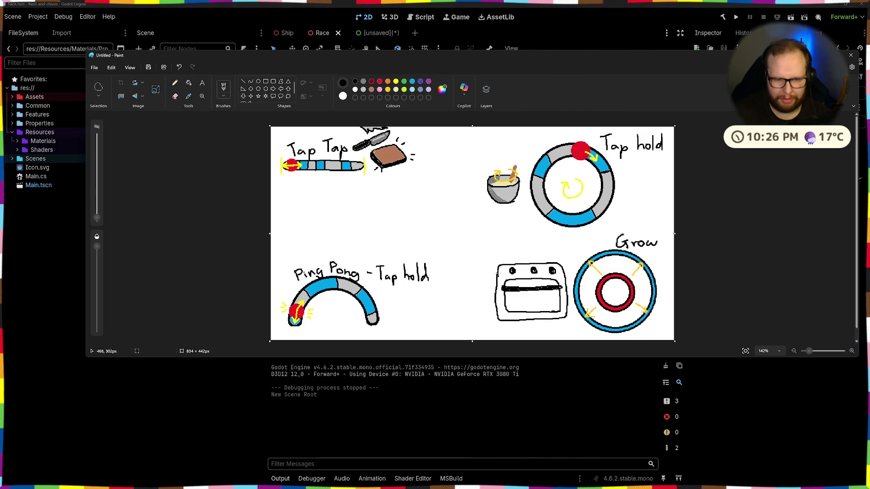
mouse_move(506, 310)
left_mouse_down()
mouse_move(514, 300)
mouse_move(543, 299)
mouse_move(558, 311)
left_mouse_up()
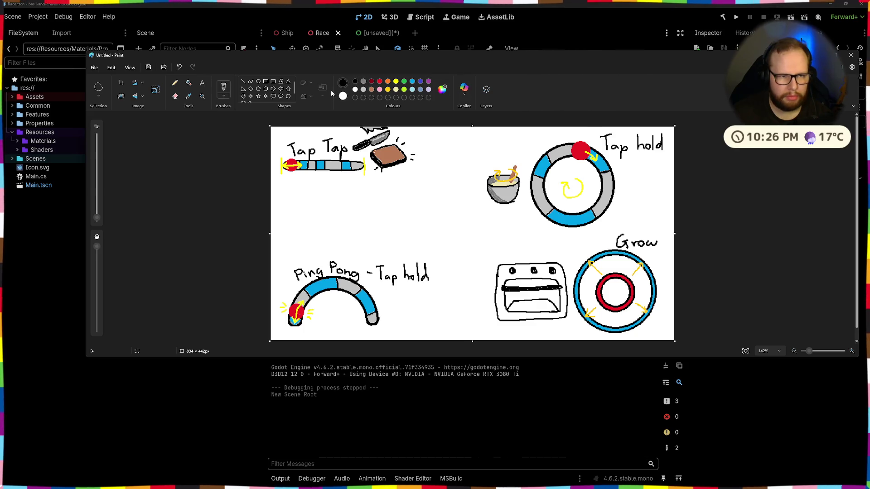
left_click(363, 81)
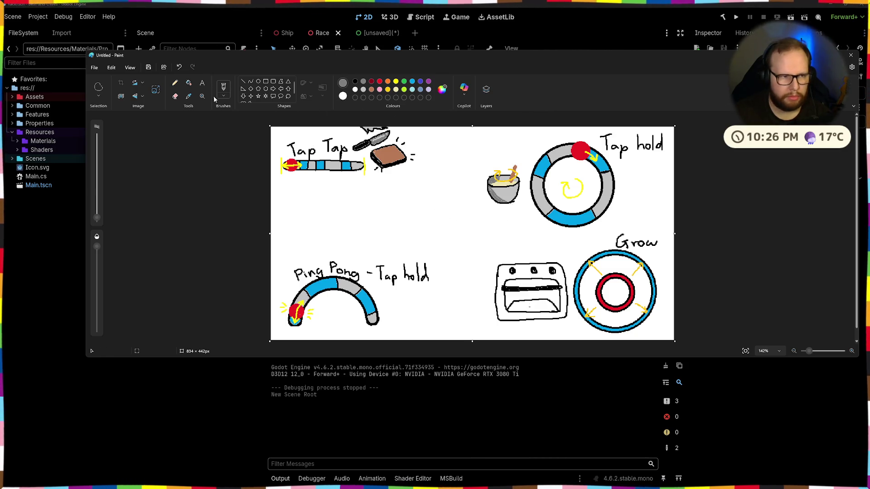
- Fill the oven body and window grey and add a white glare streak on the window
left_click(188, 82)
left_click(539, 305)
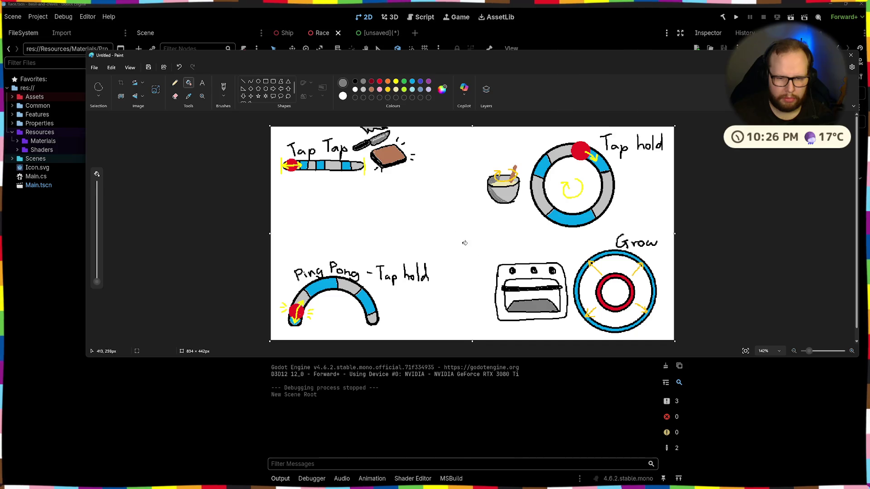
left_click(527, 283)
left_click(525, 296)
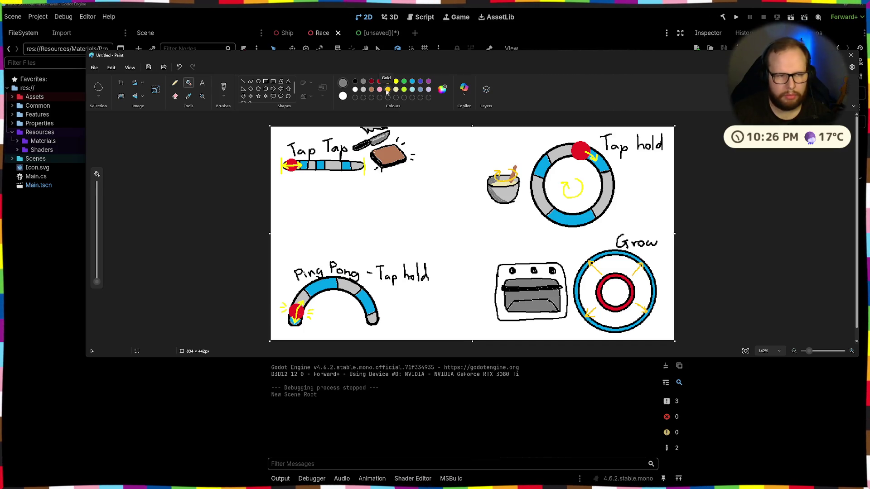
left_click(505, 274)
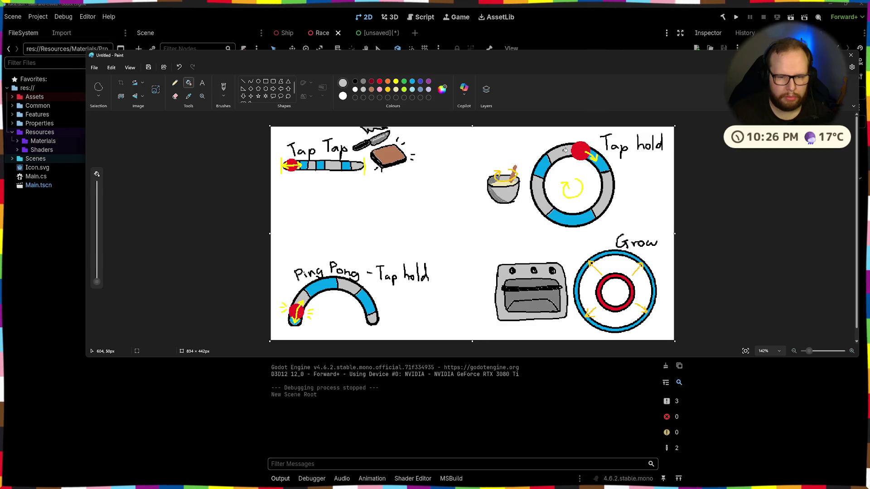
left_click(354, 90)
left_click(224, 87)
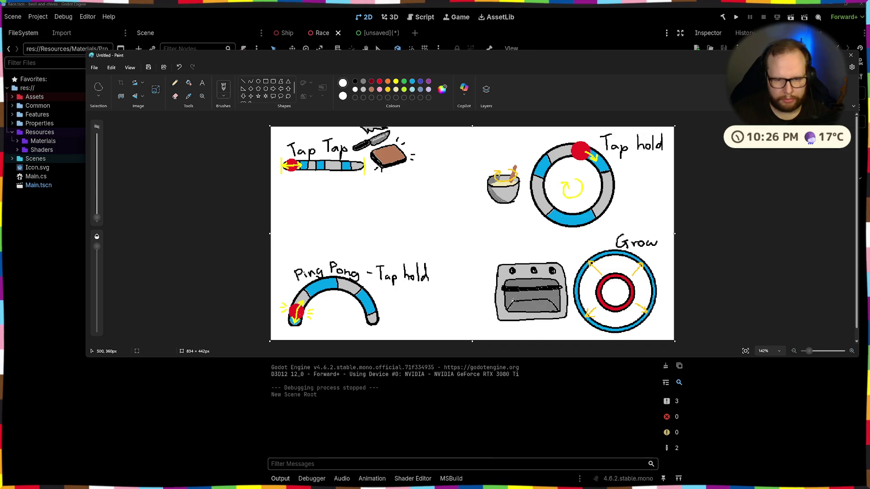
mouse_move(515, 282)
left_mouse_down()
mouse_move(511, 292)
mouse_move(530, 286)
mouse_move(516, 302)
mouse_move(531, 306)
left_mouse_up()
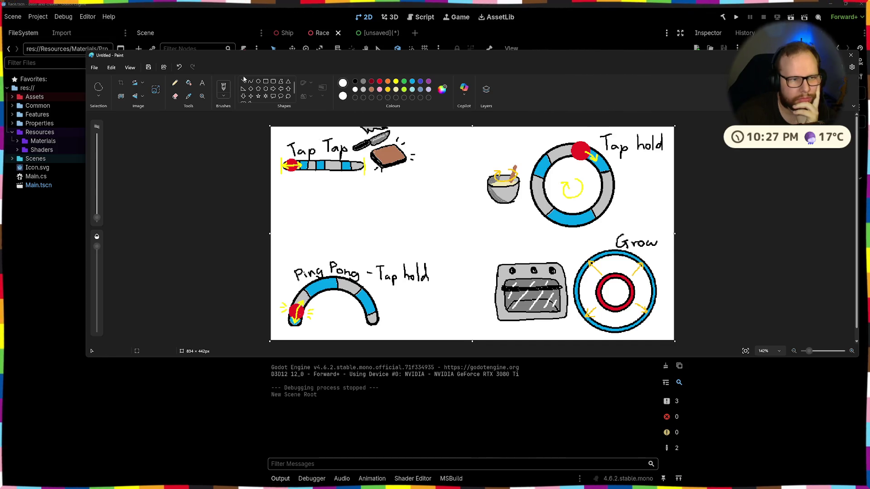
- Try drawing black and orange circles over the Grow ring, then undo them
left_click(258, 81)
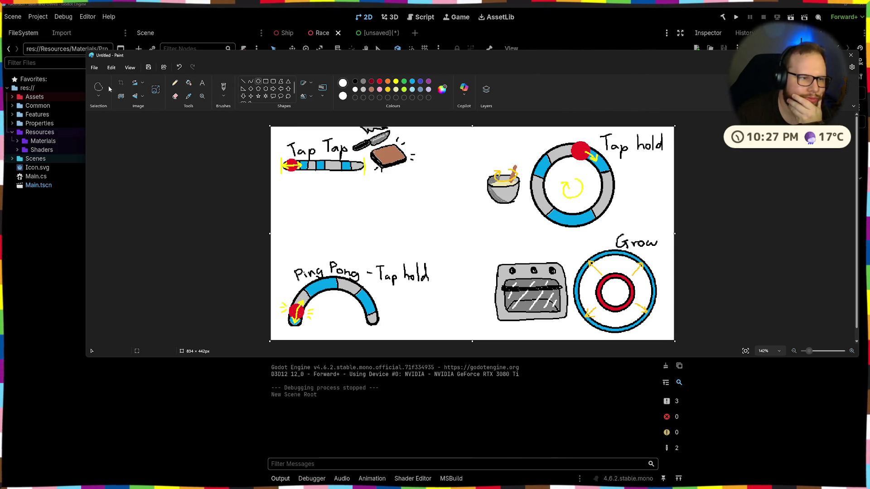
left_click(355, 82)
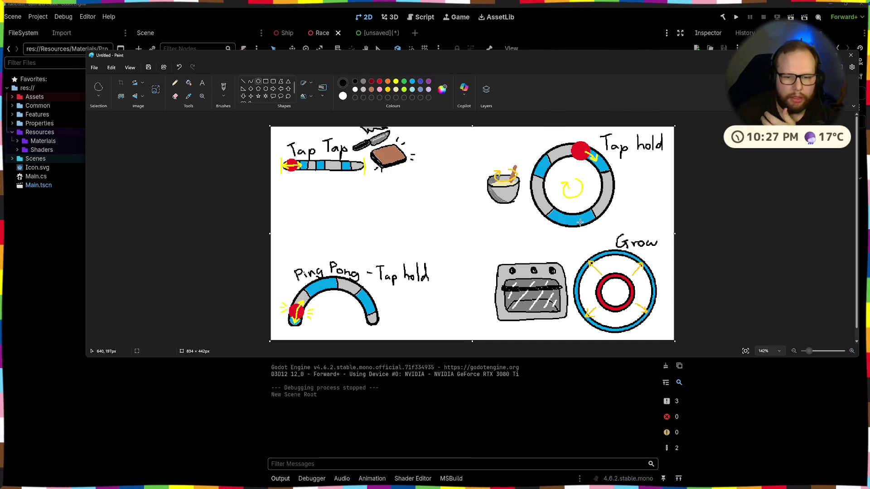
mouse_move(592, 255)
left_mouse_down()
mouse_move(635, 336)
mouse_move(665, 329)
mouse_move(638, 303)
left_mouse_up()
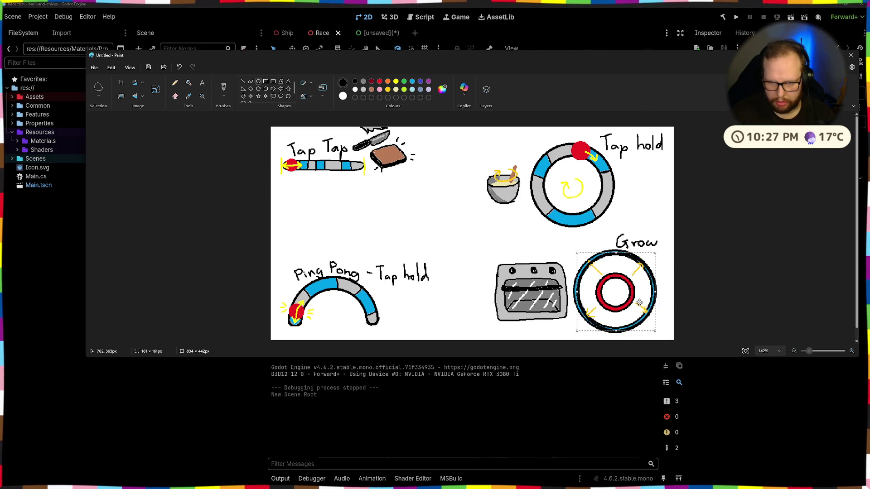
mouse_move(656, 253)
left_mouse_down()
mouse_move(632, 268)
mouse_move(629, 299)
left_mouse_up()
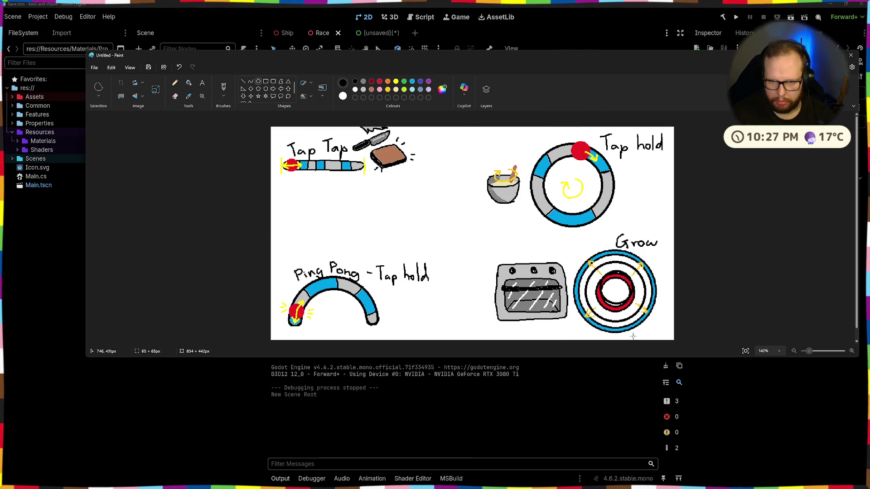
left_click_drag(588, 265, 643, 320)
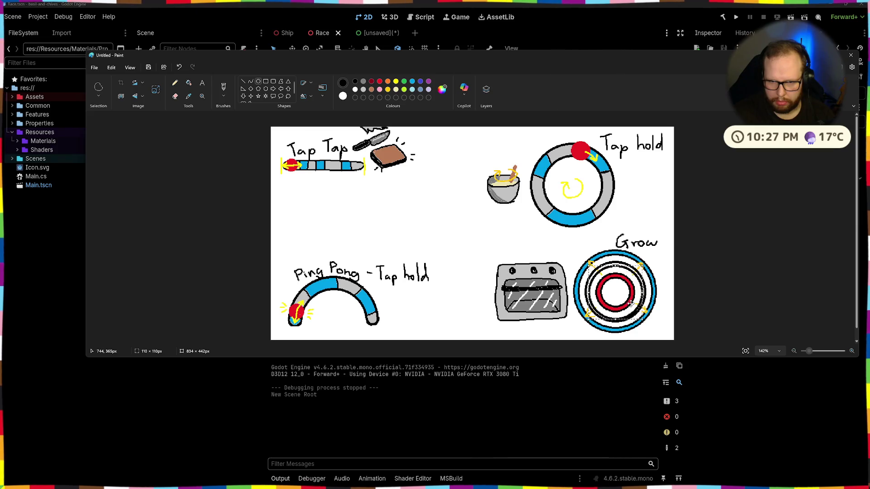
left_click_drag(643, 264, 627, 287)
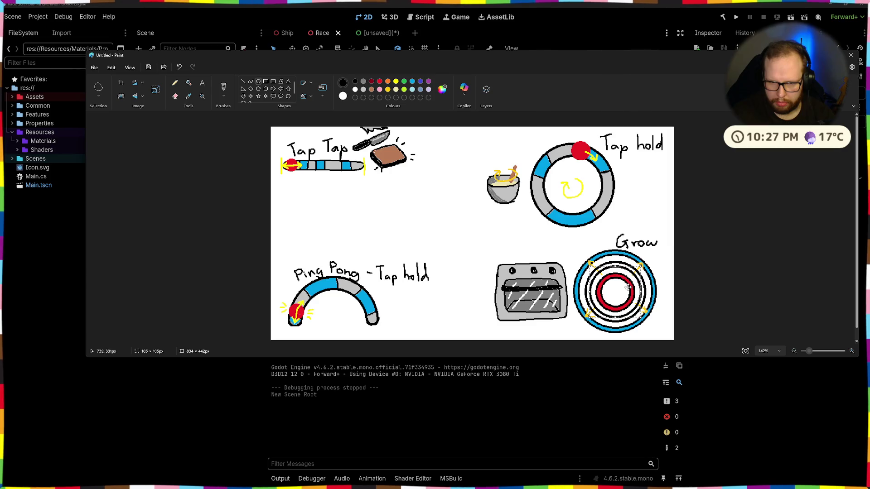
left_click(396, 82)
left_click(388, 81)
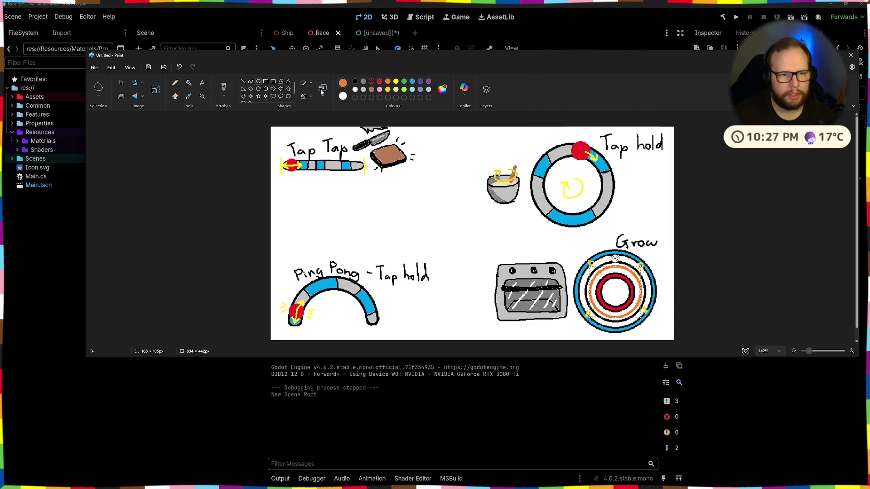
key("ctrl+z")
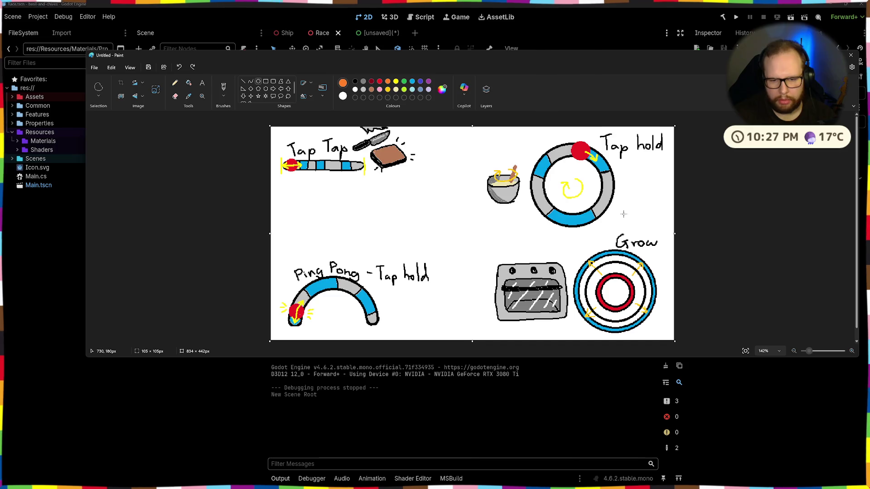
key("ctrl+z")
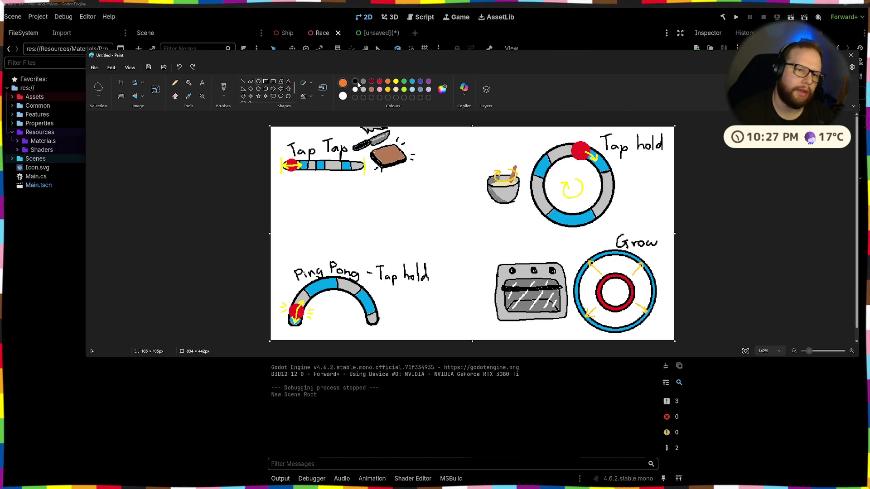
- Draw two centred black circles inside the Grow ring
left_click(354, 82)
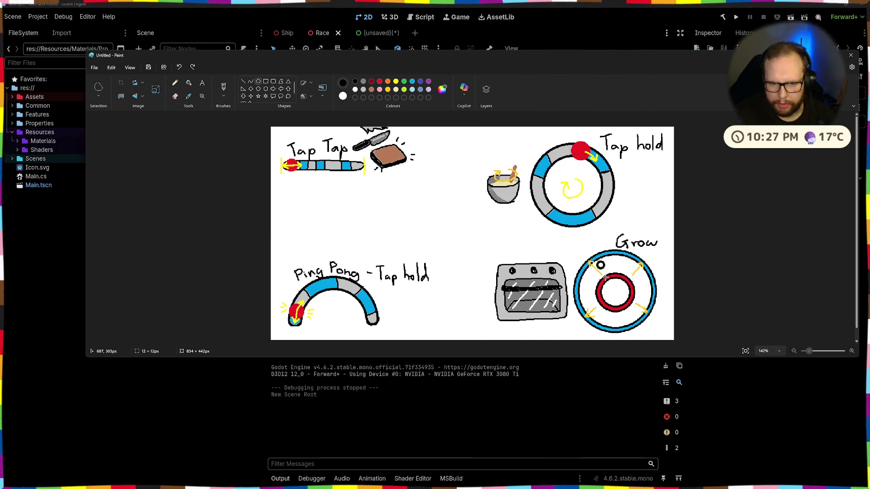
left_click_drag(596, 261, 658, 323)
left_click_drag(644, 290, 632, 289)
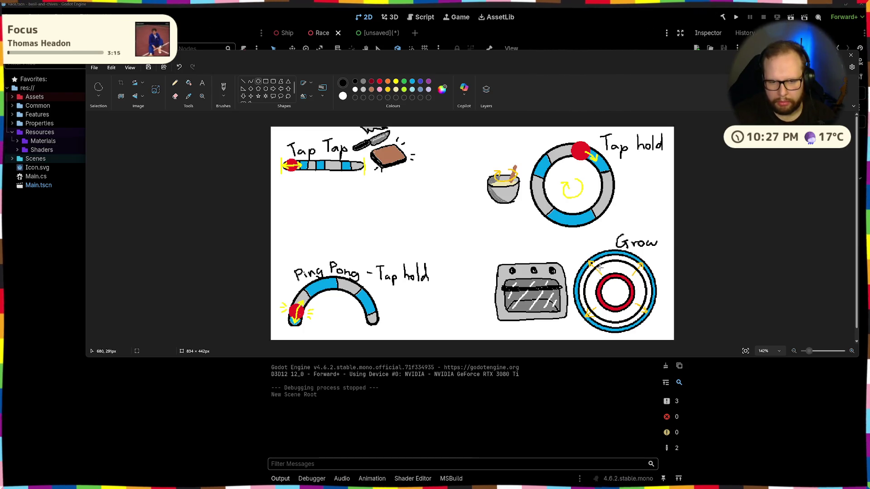
left_click_drag(598, 267, 649, 331)
left_click_drag(639, 299, 628, 297)
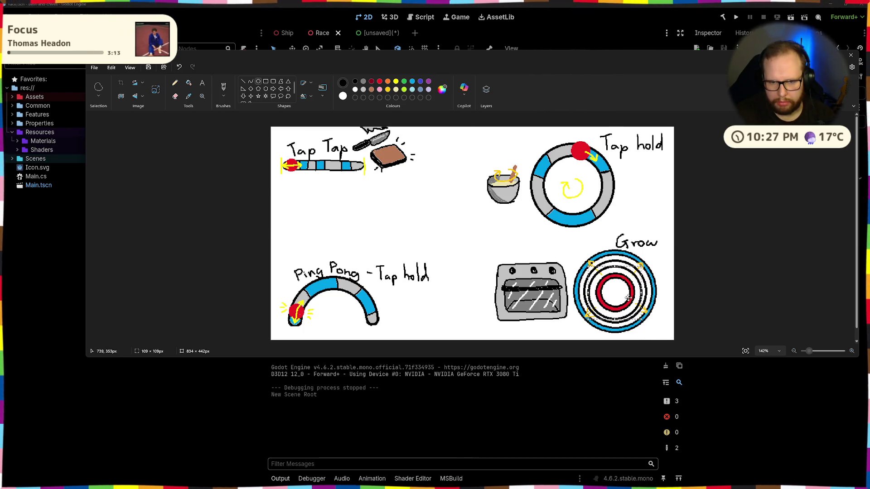
mouse_move(640, 266)
left_mouse_down()
mouse_move(615, 257)
mouse_move(623, 282)
left_mouse_up()
left_click(615, 257)
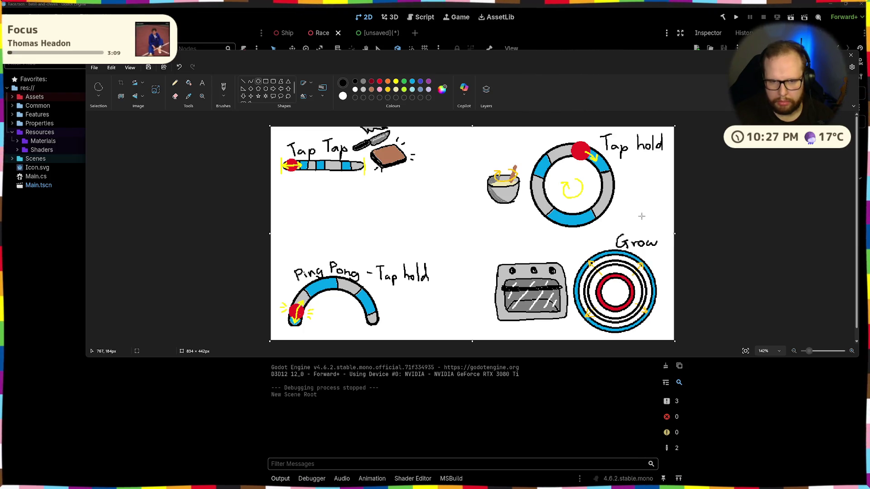
- Try filling the band between the inner circles orange, then undo it
left_click(388, 82)
left_click(189, 83)
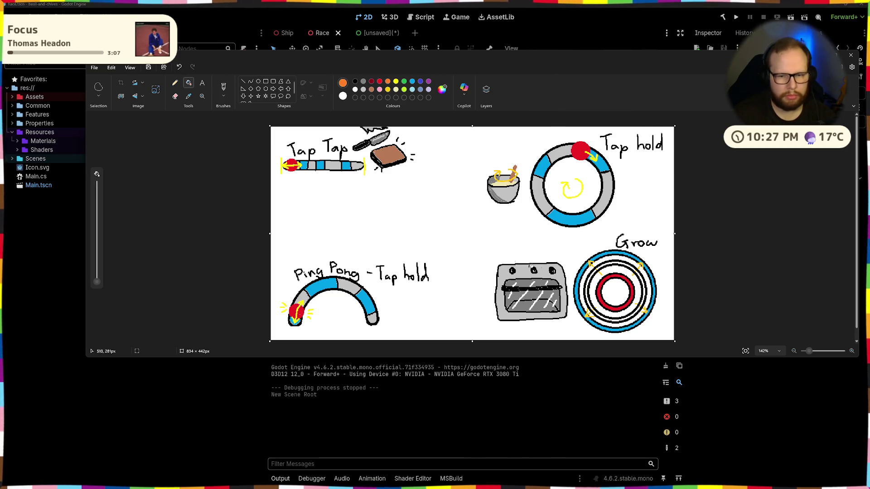
left_click(597, 267)
left_click(595, 270)
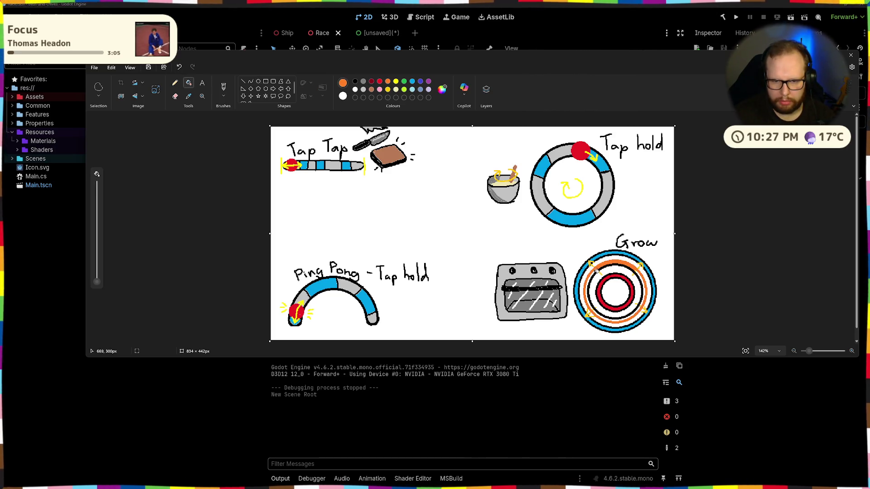
key("ctrl+z")
key("ctrl+z")
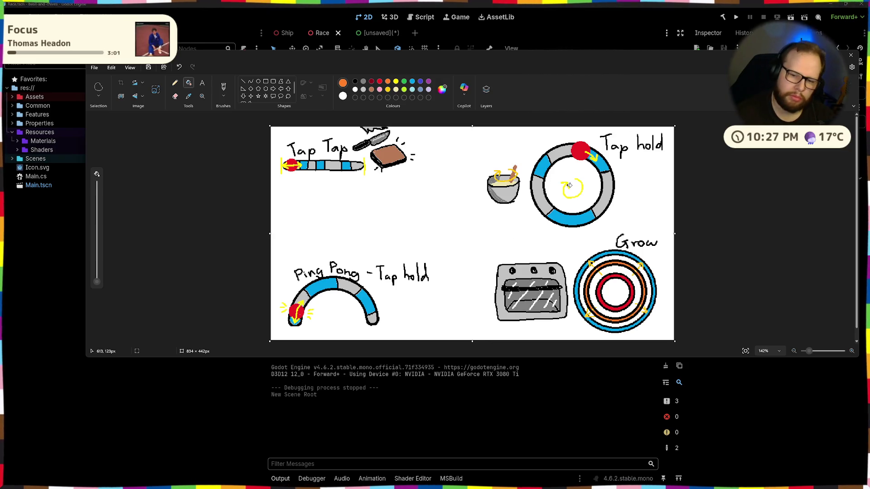
- Extend the Grow ring's lower-left and lower-right arrows in golden yellow
left_click(388, 89)
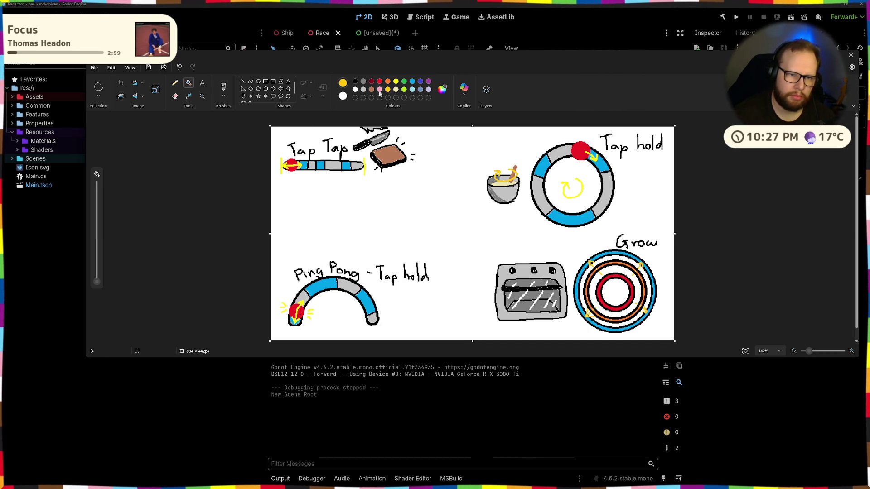
left_click(223, 87)
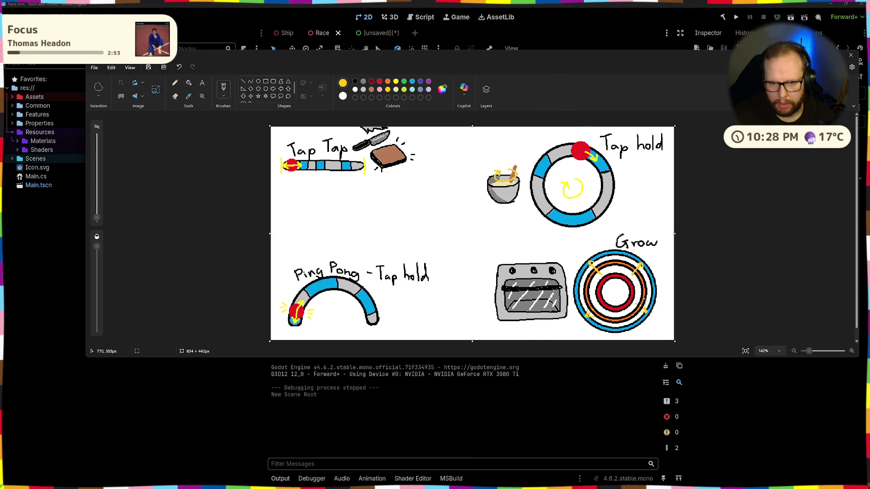
left_click_drag(643, 309, 633, 301)
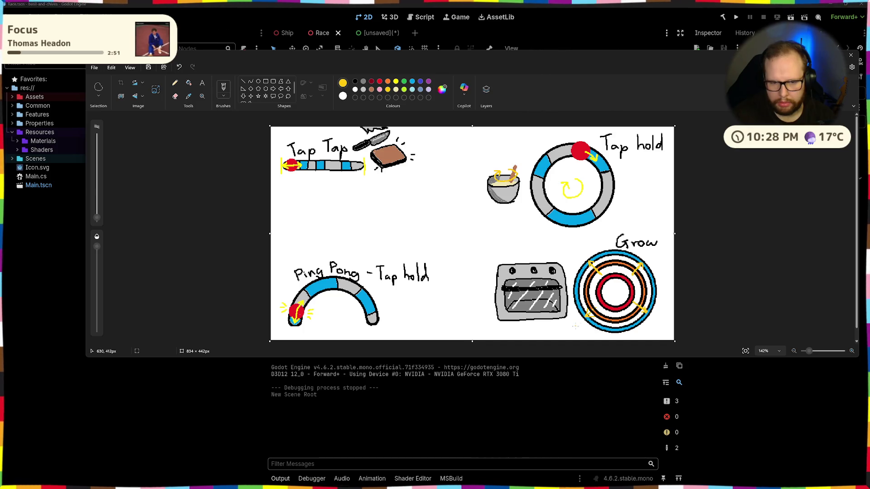
left_click_drag(586, 317, 597, 305)
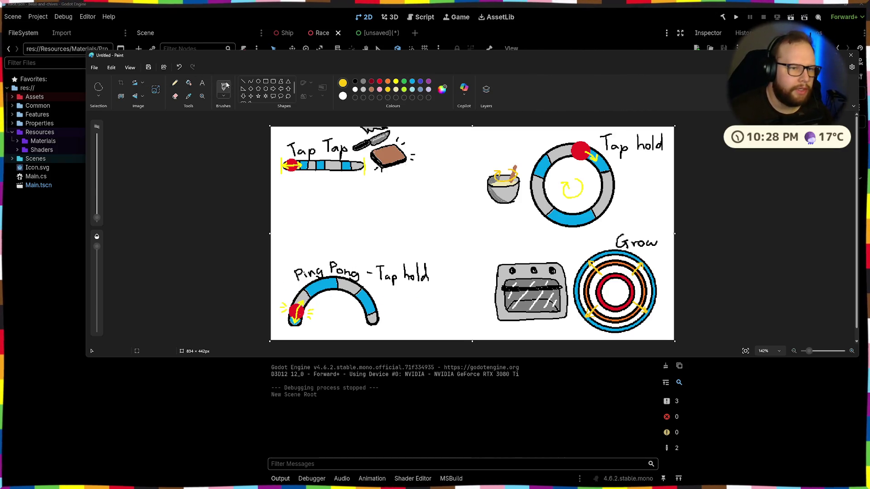
- Pick the black swatch in the Colours palette
left_click(355, 81)
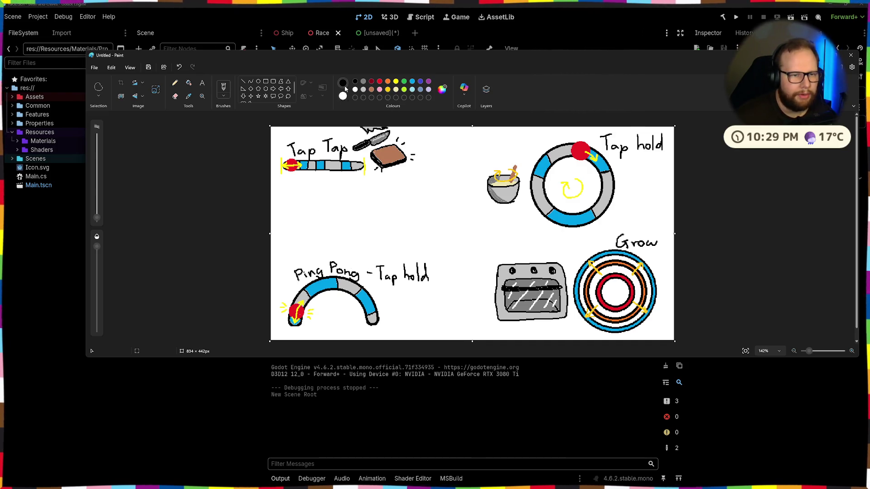
- Sketch a black cake outline with a bumpy top edge
mouse_move(307, 253)
left_mouse_down()
mouse_move(307, 222)
mouse_move(356, 223)
mouse_move(338, 213)
mouse_move(311, 216)
left_mouse_up()
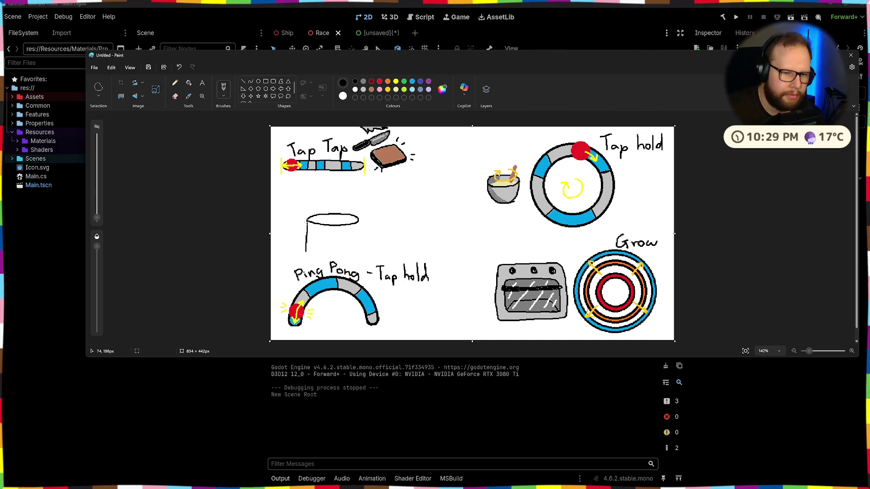
mouse_move(306, 251)
left_mouse_down()
mouse_move(349, 254)
mouse_move(358, 220)
left_mouse_up()
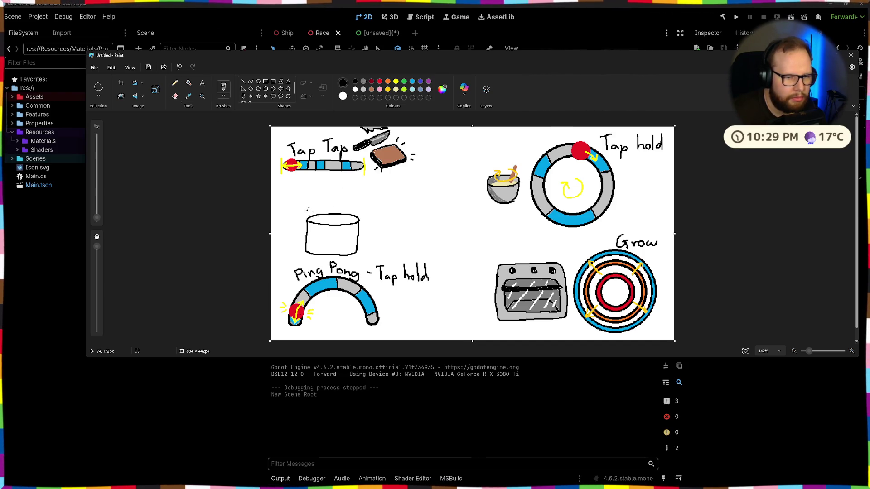
mouse_move(312, 217)
left_mouse_down()
mouse_move(359, 216)
mouse_move(329, 224)
left_mouse_up()
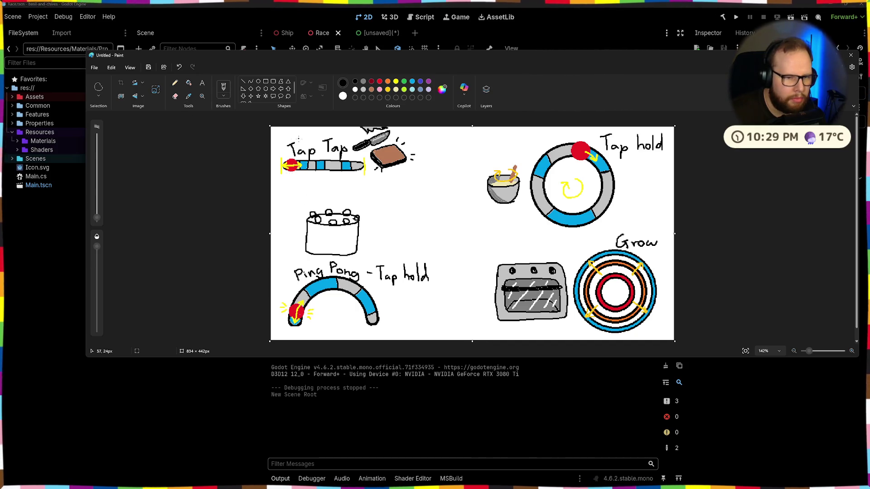
- Paint the cake's top bumps red as berries
left_click(379, 81)
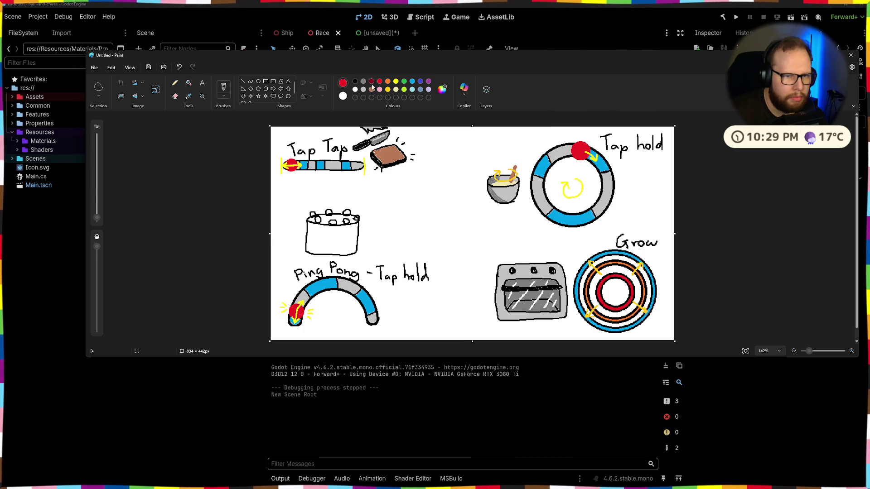
left_click(312, 215)
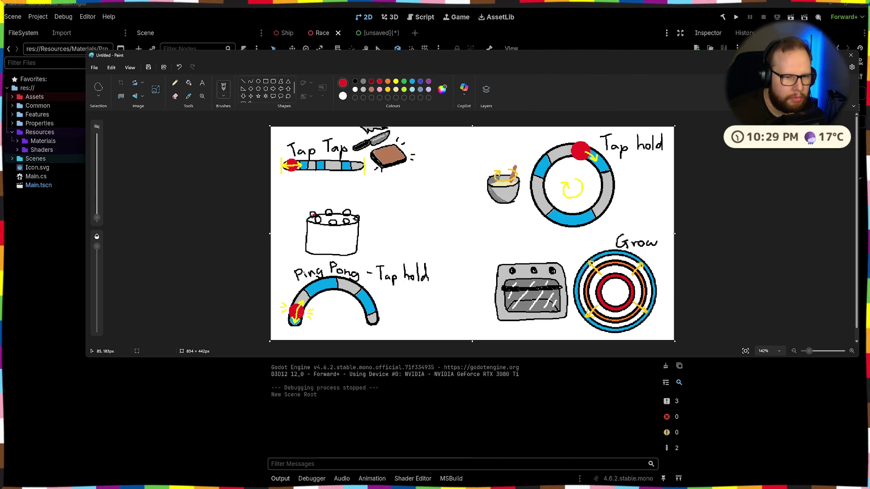
mouse_move(312, 215)
left_mouse_down()
mouse_move(337, 225)
mouse_move(330, 222)
mouse_move(357, 217)
left_mouse_up()
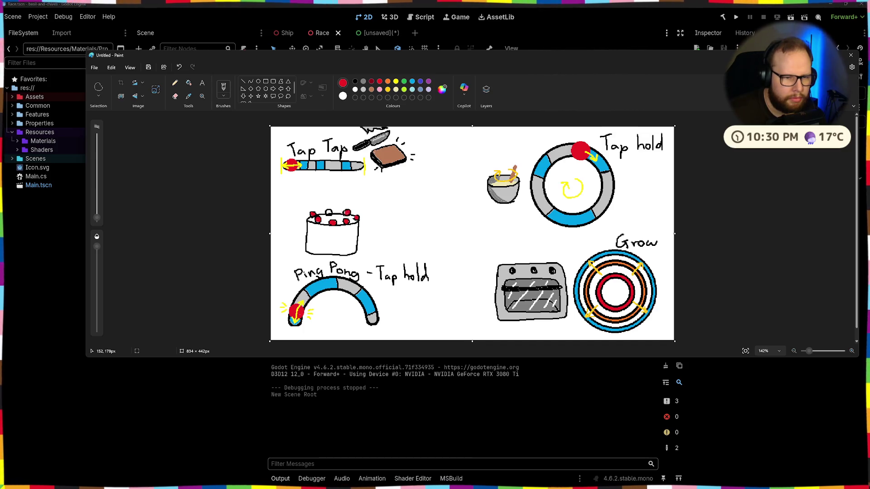
left_click_drag(329, 213, 327, 212)
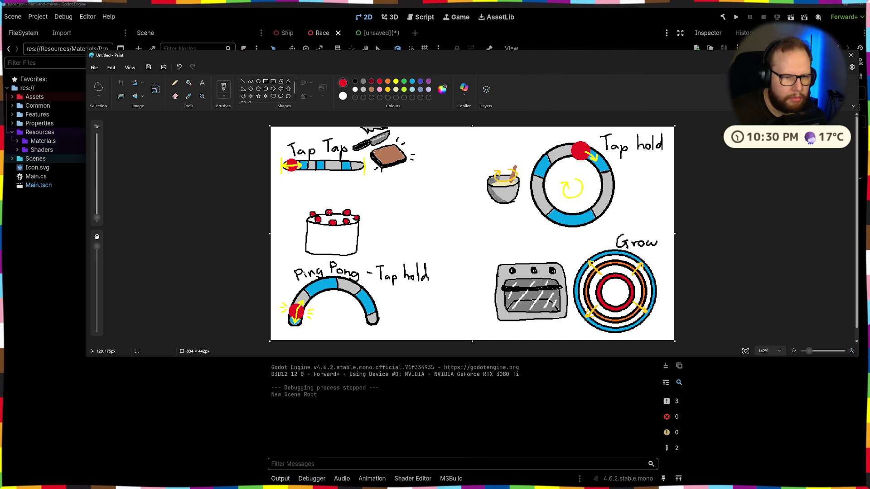
left_click(380, 89)
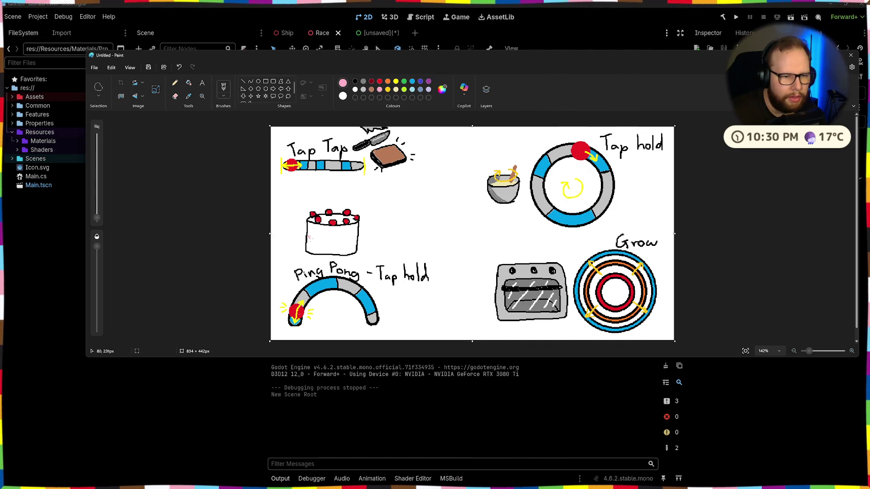
- Colour the cake's upper layer pink and its lower layer lavender
left_click_drag(308, 237, 354, 239)
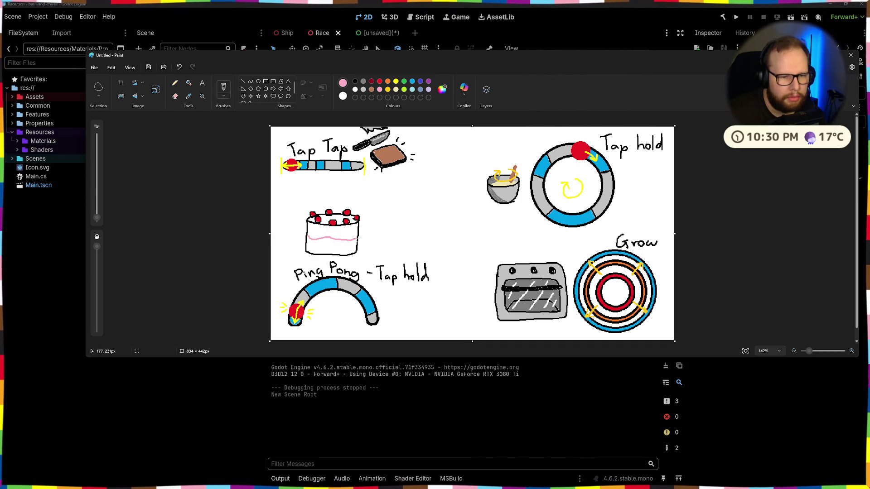
left_click(188, 82)
left_click(332, 229)
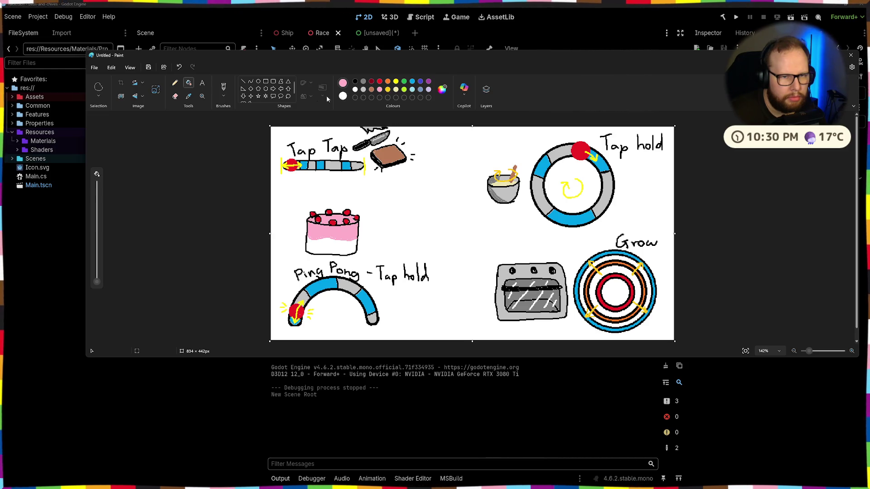
left_click(428, 89)
left_click(329, 248)
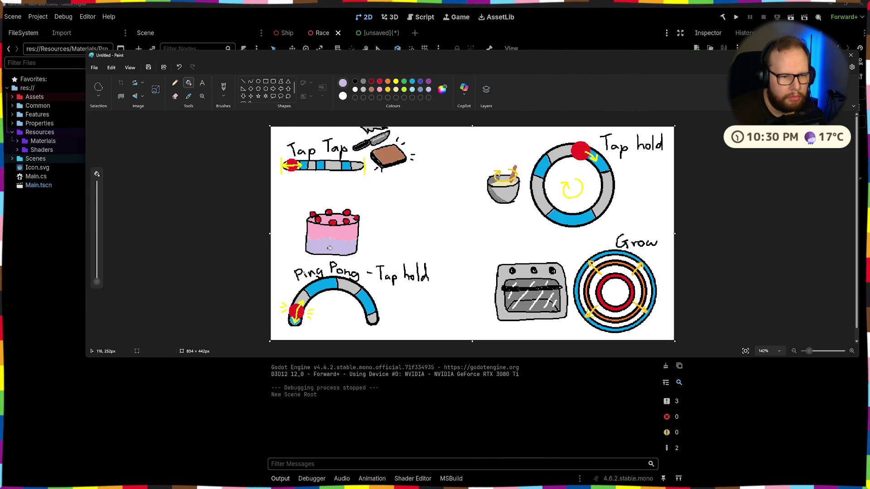
- Draw a black plate outline under the cake
left_click(355, 82)
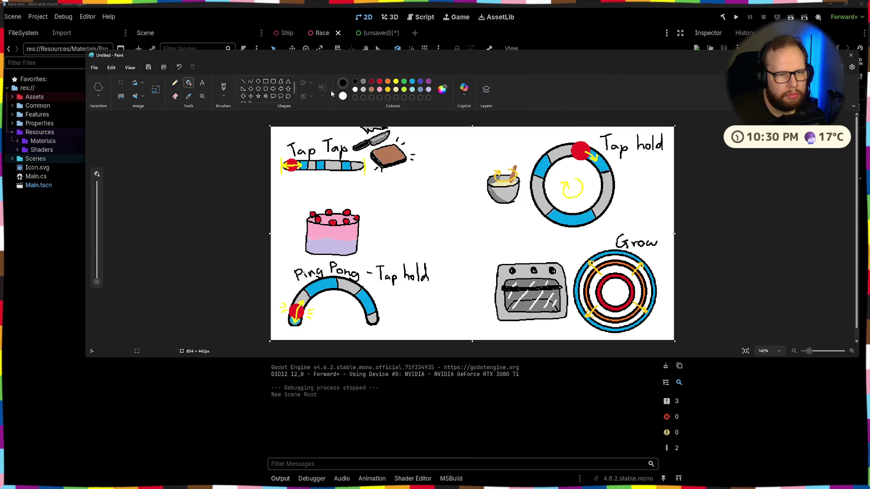
left_click(223, 87)
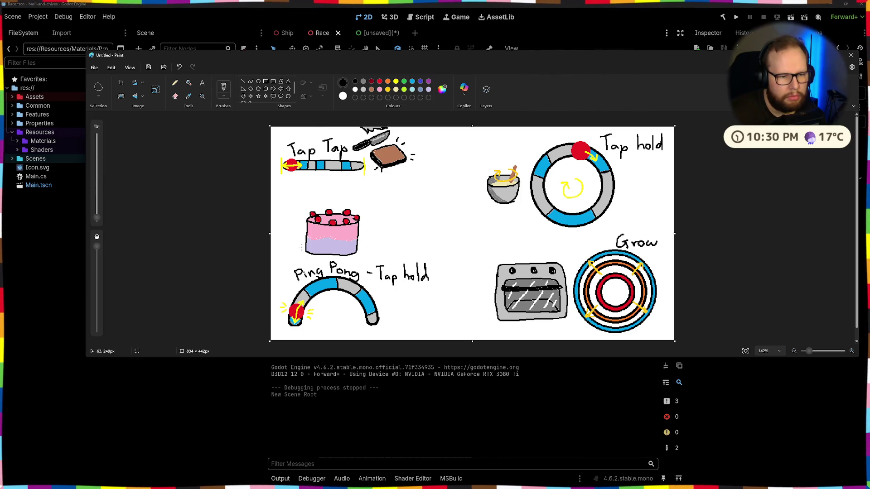
mouse_move(305, 246)
left_mouse_down()
mouse_move(292, 257)
mouse_move(336, 263)
mouse_move(362, 260)
mouse_move(363, 246)
left_mouse_up()
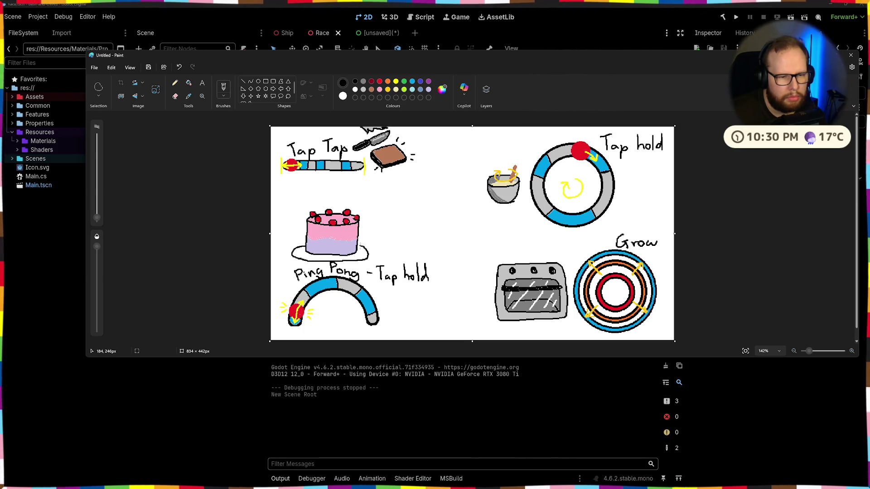
mouse_move(303, 259)
left_mouse_down()
mouse_move(349, 255)
mouse_move(309, 255)
mouse_move(319, 254)
left_mouse_up()
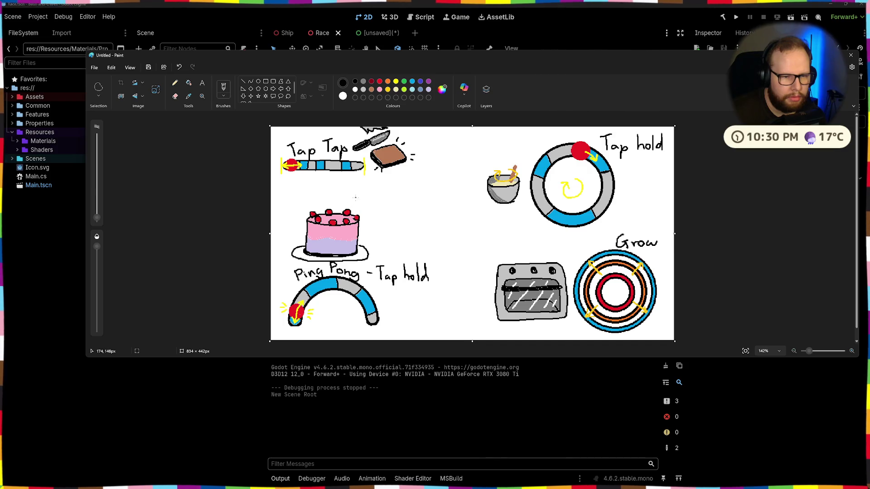
- Draw a black hand and piping bag aimed at the cake, and patch the pink layer's light streak
mouse_move(351, 203)
left_mouse_down()
mouse_move(367, 184)
mouse_move(393, 189)
mouse_move(370, 193)
mouse_move(389, 200)
mouse_move(395, 189)
left_mouse_up()
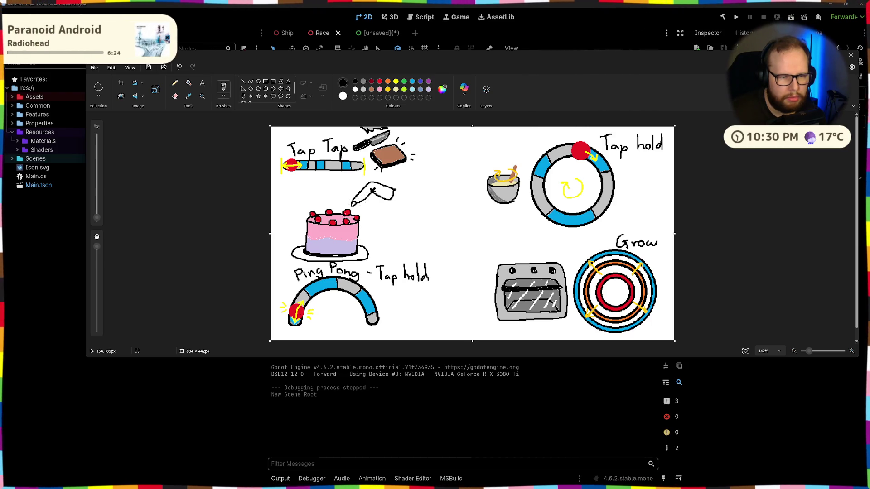
left_click(379, 82)
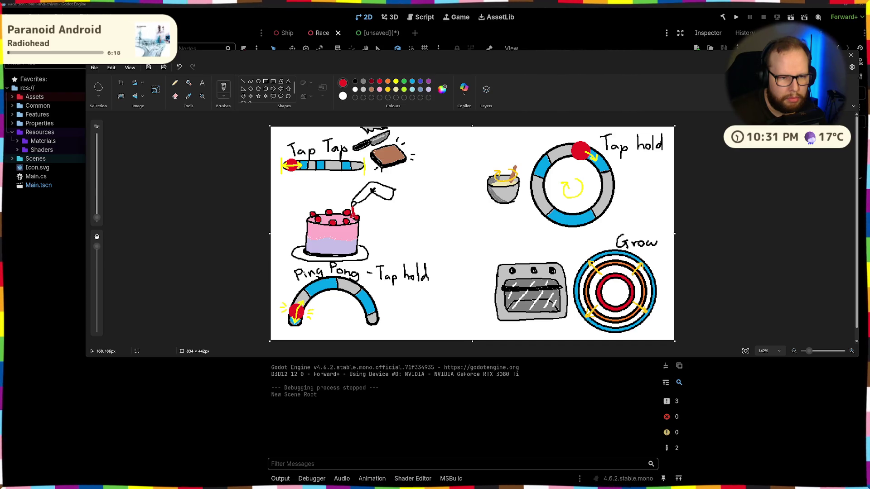
left_click(355, 82)
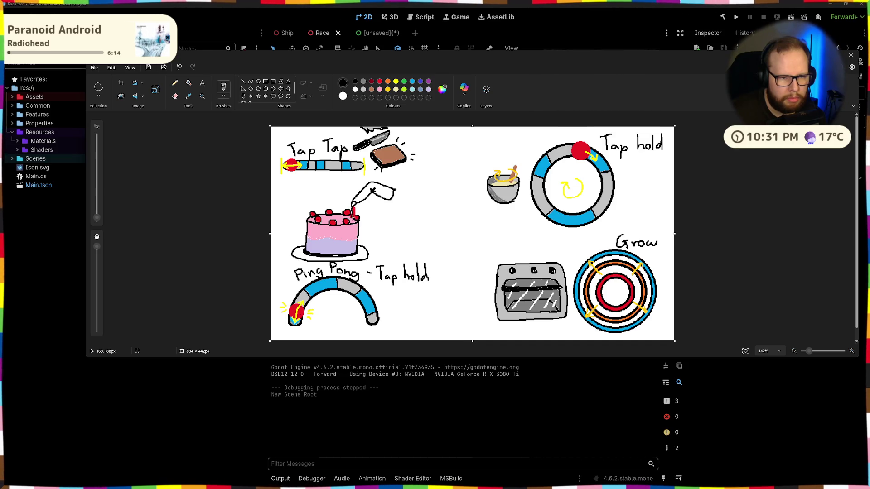
left_click_drag(352, 217, 355, 209)
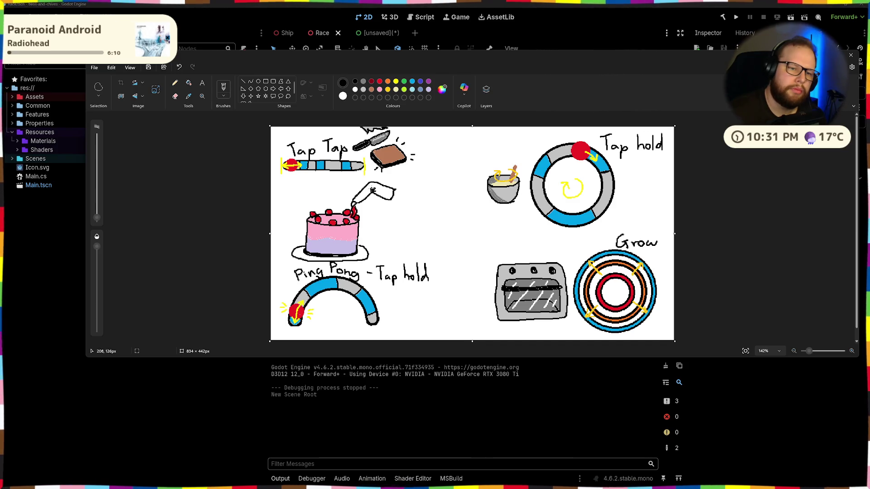
left_click_drag(355, 200, 390, 196)
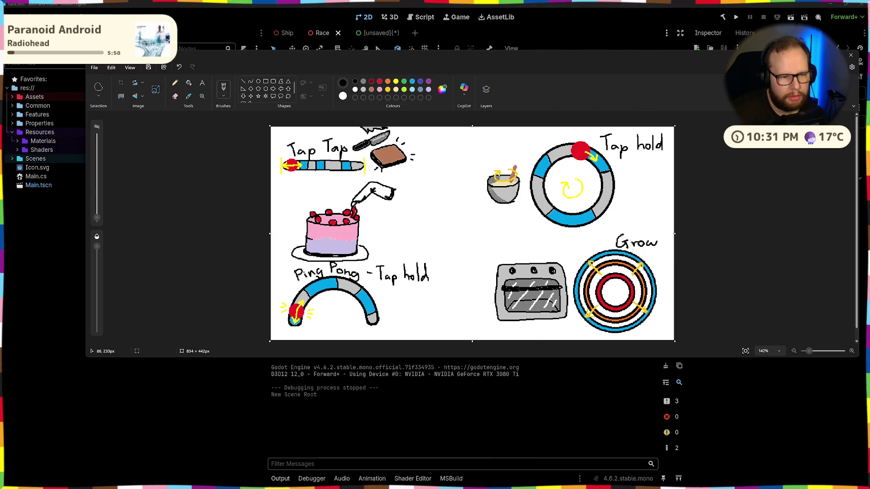
left_click_drag(337, 240, 351, 239)
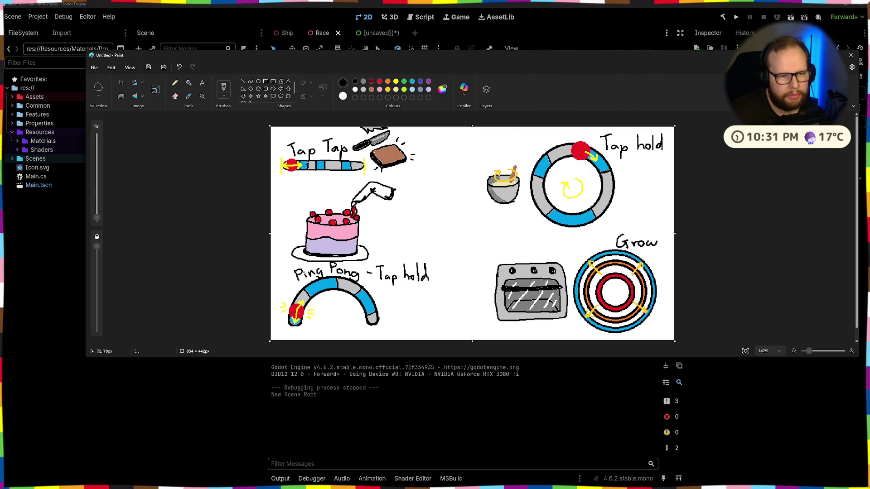
- Free-form select the cake, plate and piping bag, scale them down and place above Ping Pong
left_click(121, 97)
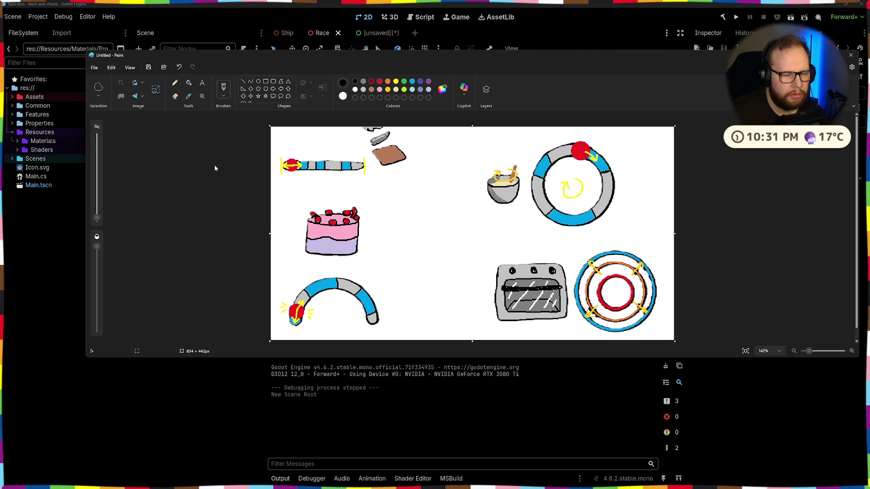
key("ctrl+z")
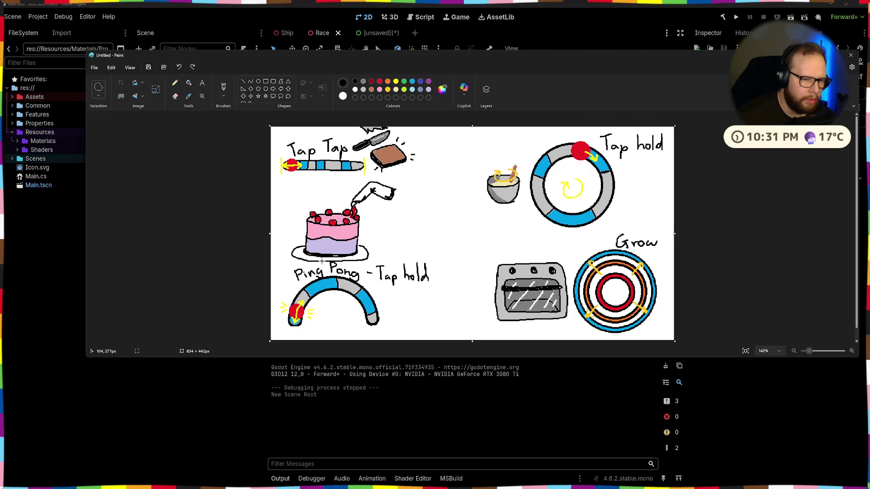
mouse_move(321, 261)
left_mouse_down()
mouse_move(284, 253)
mouse_move(311, 199)
mouse_move(360, 178)
mouse_move(404, 192)
mouse_move(385, 255)
mouse_move(367, 268)
mouse_move(316, 263)
left_mouse_up()
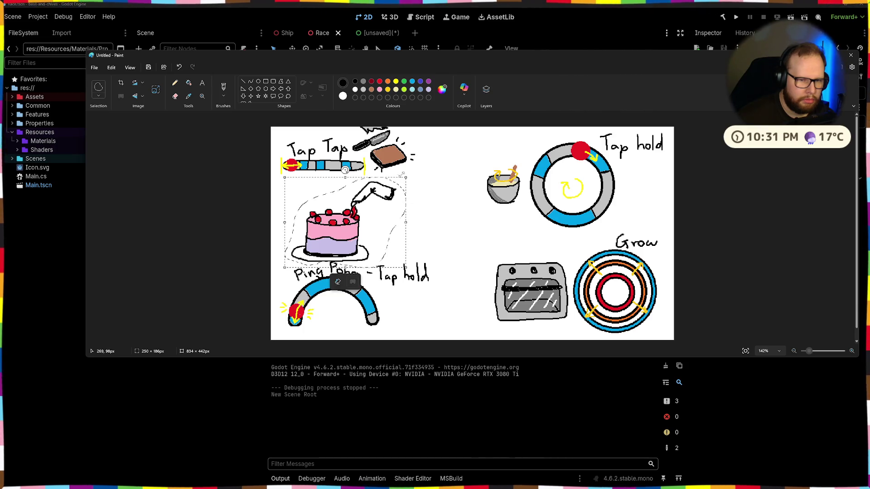
left_click_drag(406, 177, 362, 202)
left_click_drag(331, 231, 329, 231)
left_click(320, 195)
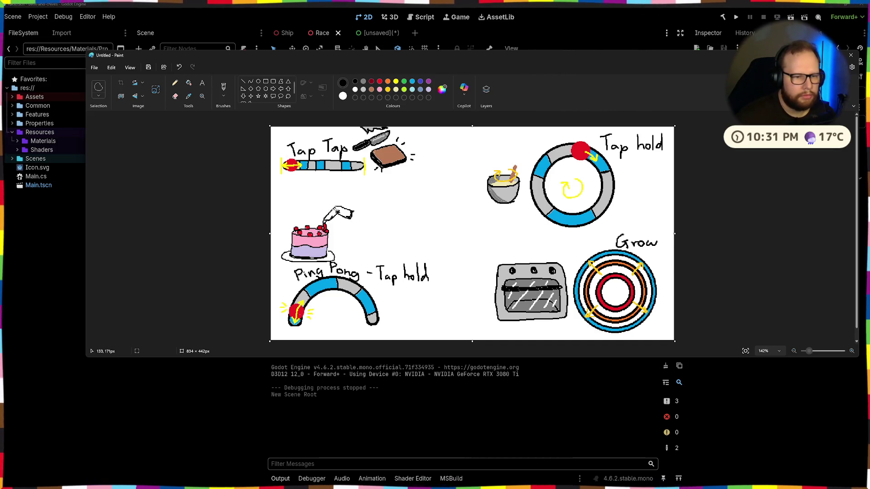
- Erase part of the piping bag above the cake and redraw its tip closed in black
left_click(221, 89)
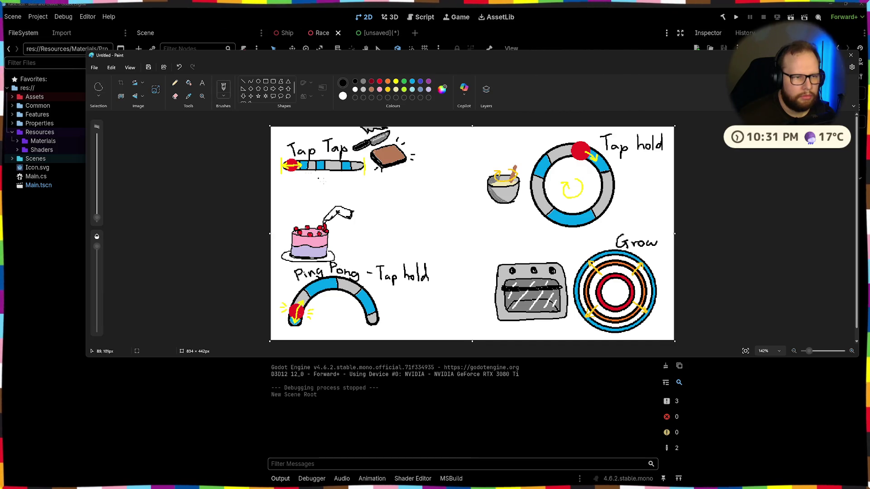
left_click_drag(333, 207, 341, 199)
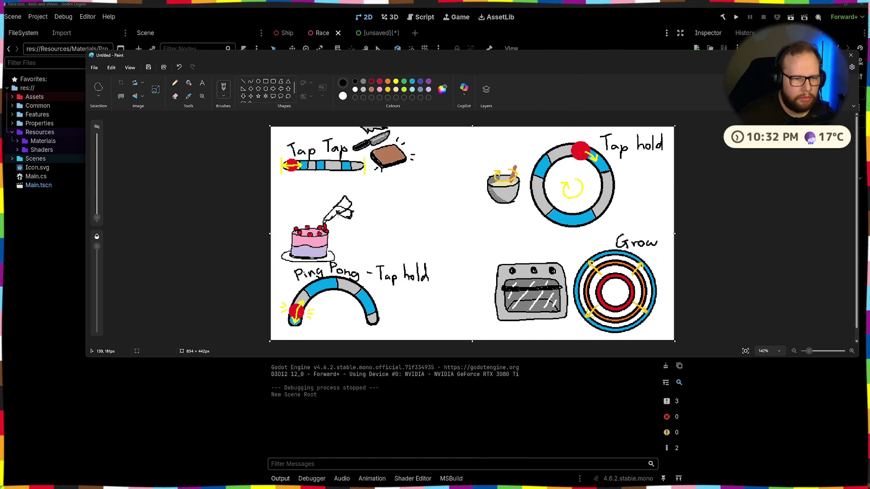
left_click(175, 96)
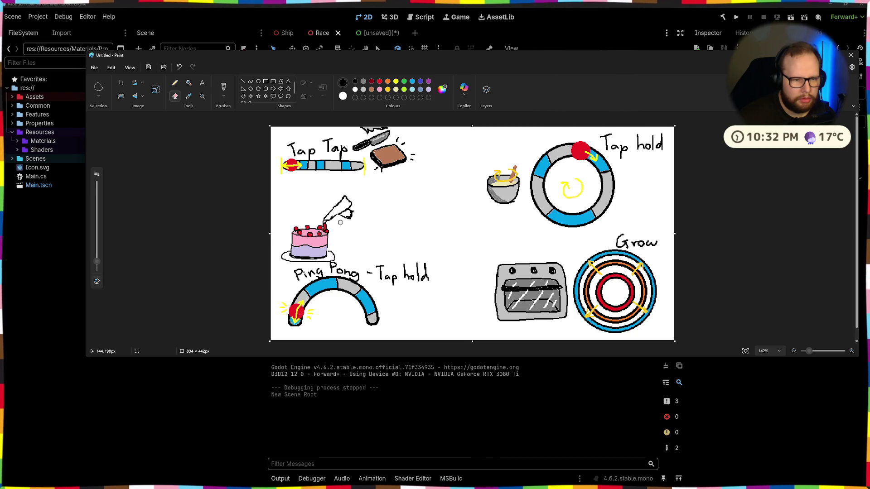
mouse_move(341, 221)
left_mouse_down()
mouse_move(357, 212)
mouse_move(344, 220)
left_mouse_up()
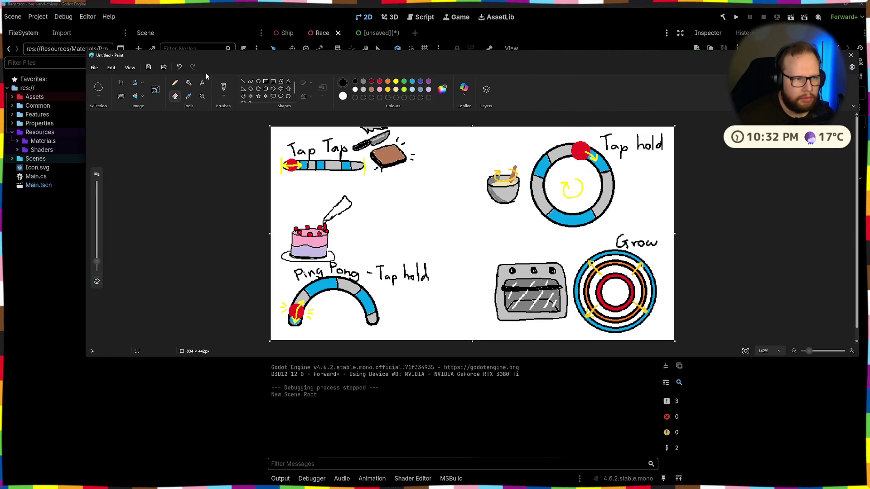
left_click(224, 87)
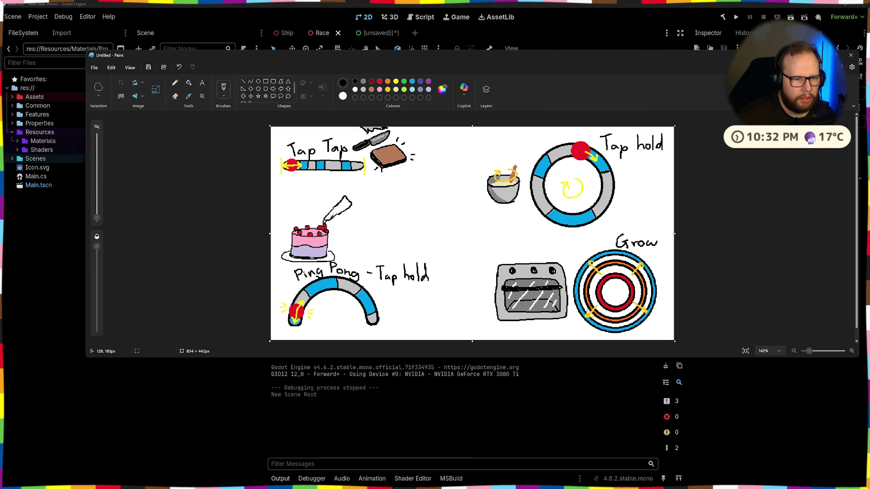
mouse_move(333, 216)
left_mouse_down()
mouse_move(343, 221)
mouse_move(320, 221)
mouse_move(323, 208)
mouse_move(321, 219)
left_mouse_up()
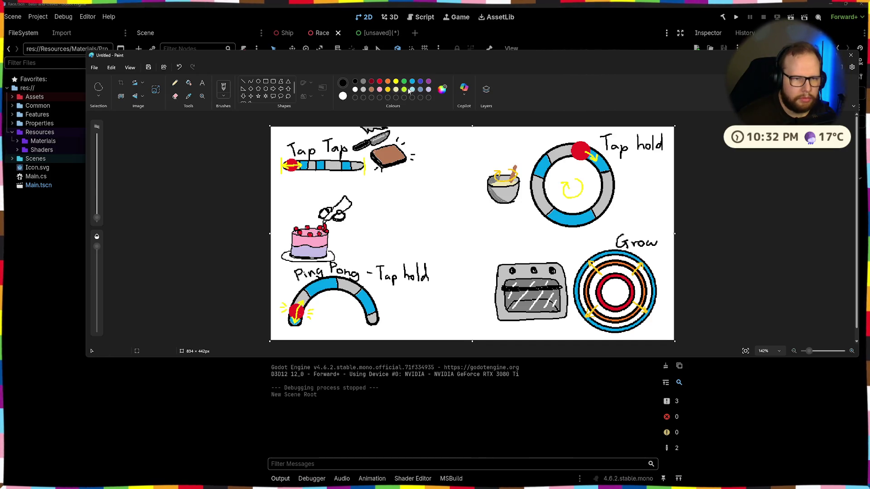
- Pick a colour, try filling an area above the cake, undo that fill, and return to Brushes
left_click(379, 82)
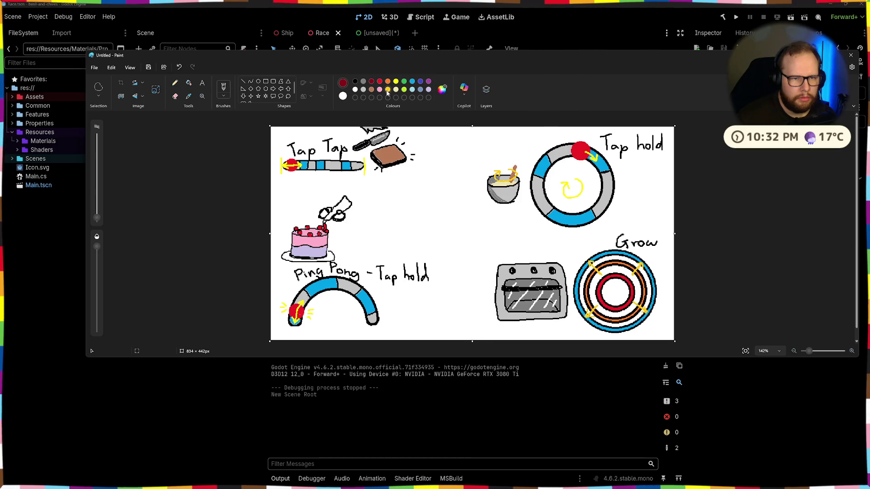
left_click(189, 83)
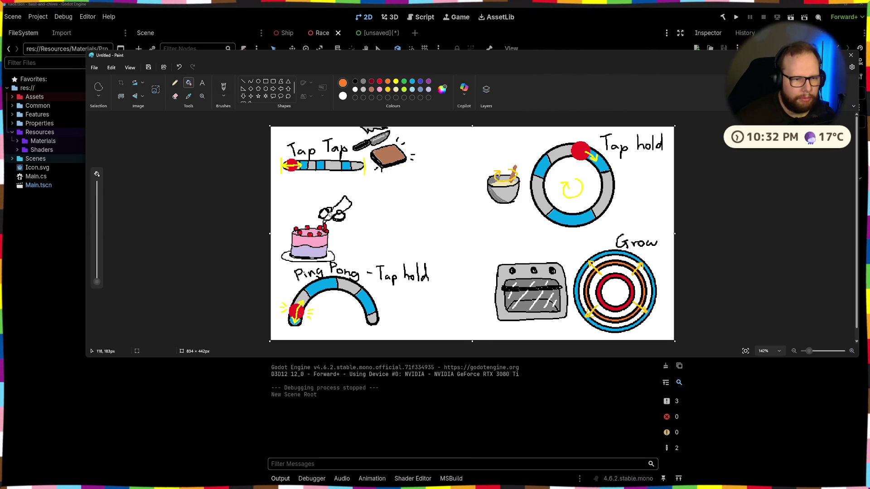
left_click(322, 212)
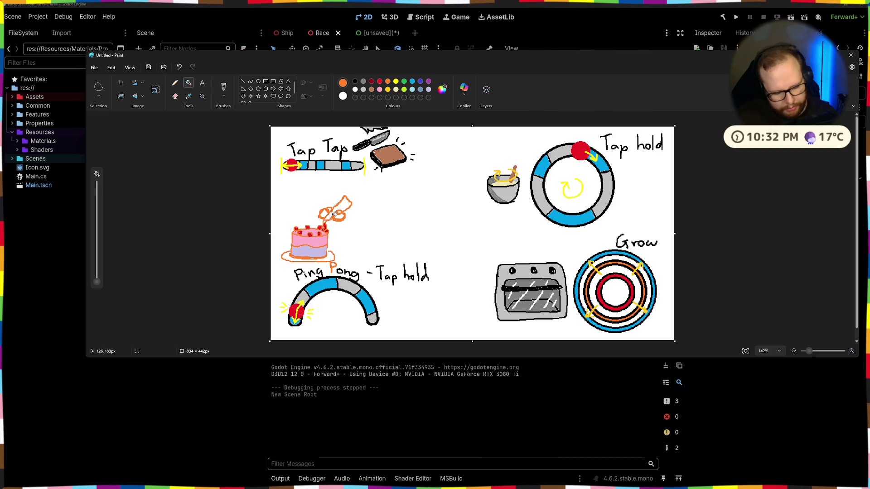
key("ctrl+z")
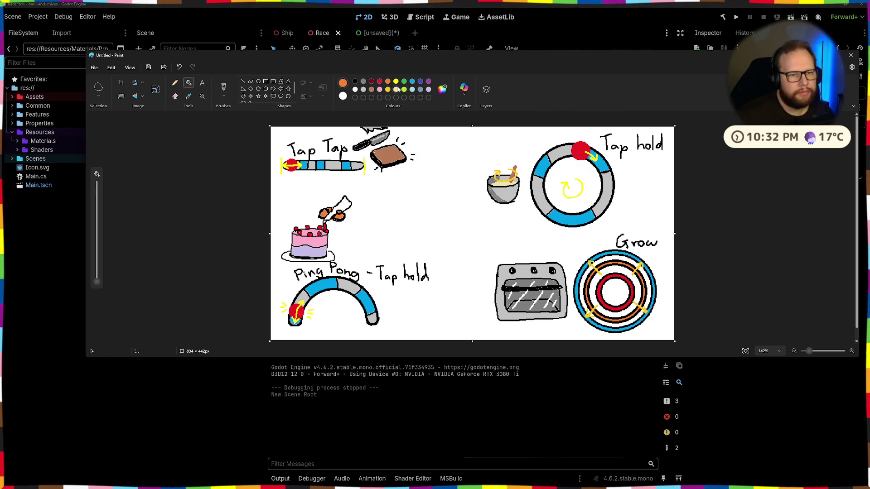
left_click(222, 89)
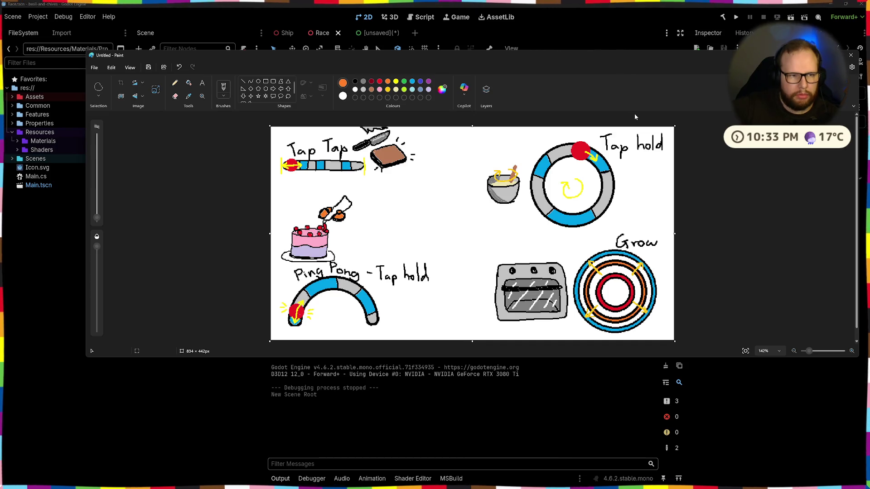
- Save the image as a PNG named B&C_MINIGAMES in the Downloads folder
left_click(94, 67)
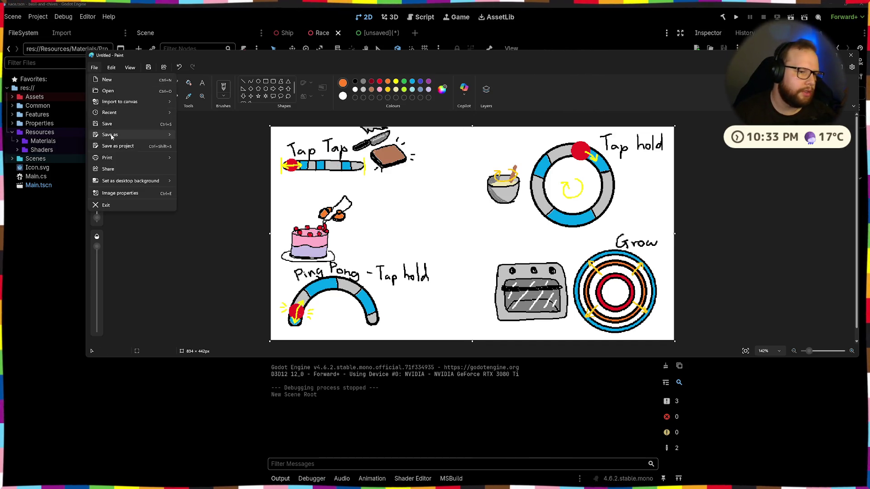
mouse_move(113, 138)
left_click(203, 136)
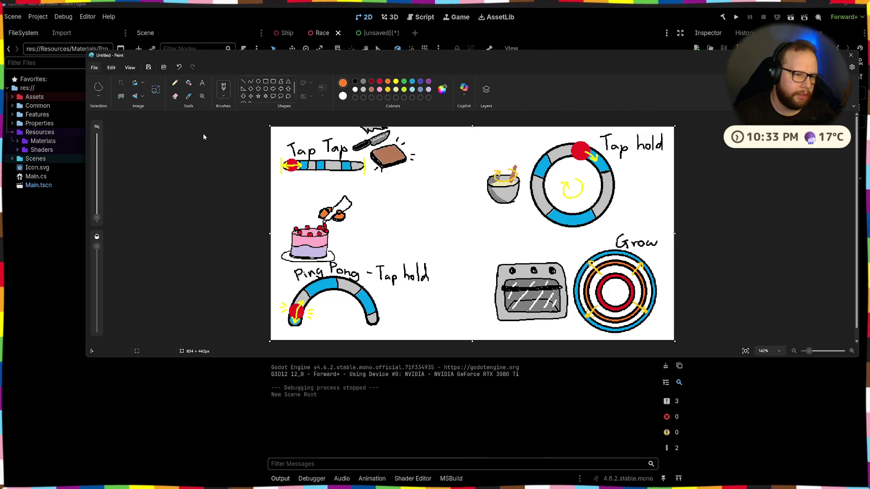
left_click(111, 162)
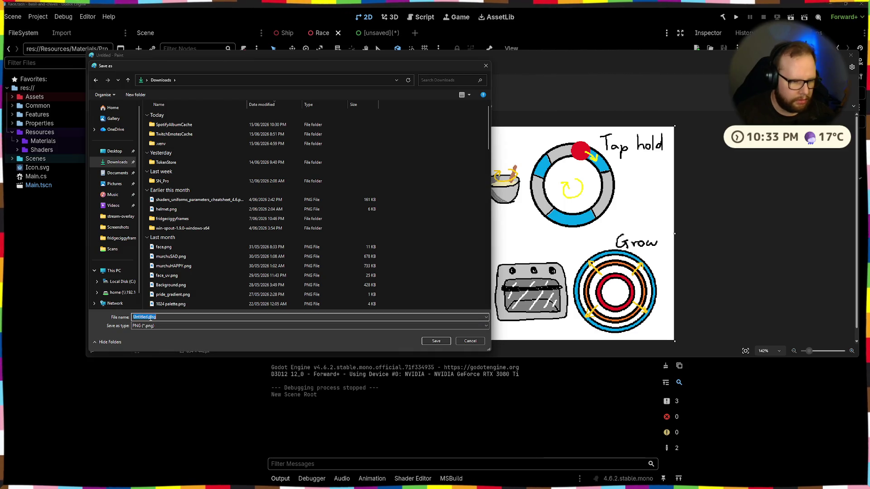
double_click(149, 317)
type("BBC_MINIGAMES")
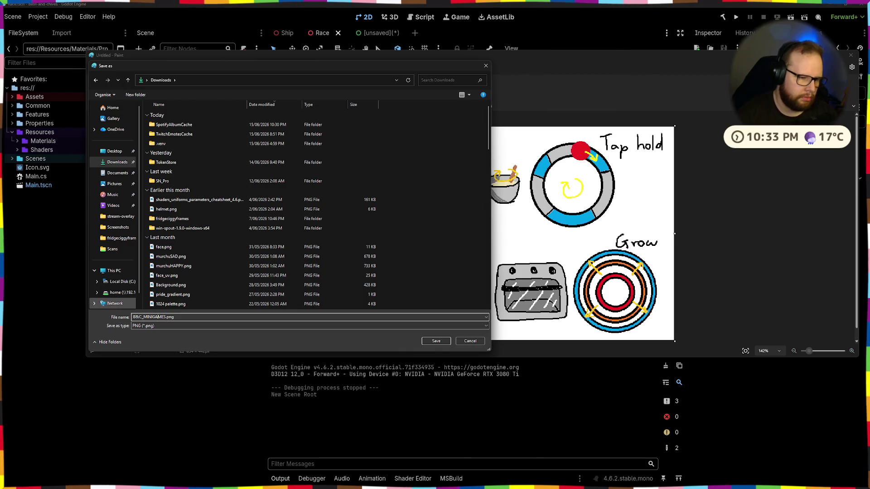
left_click(436, 341)
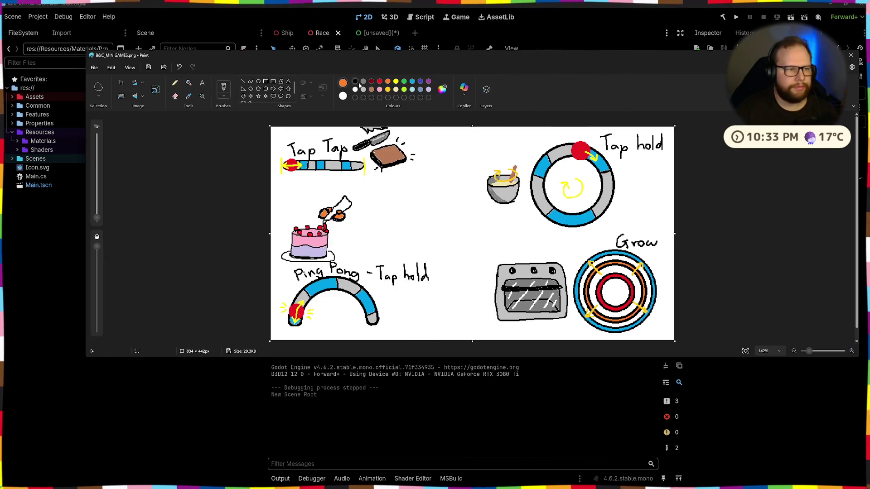
- Switch from Paint to Godot's Race scene, zoom out, then bring up the iquilezles.org article
key("alt+Tab")
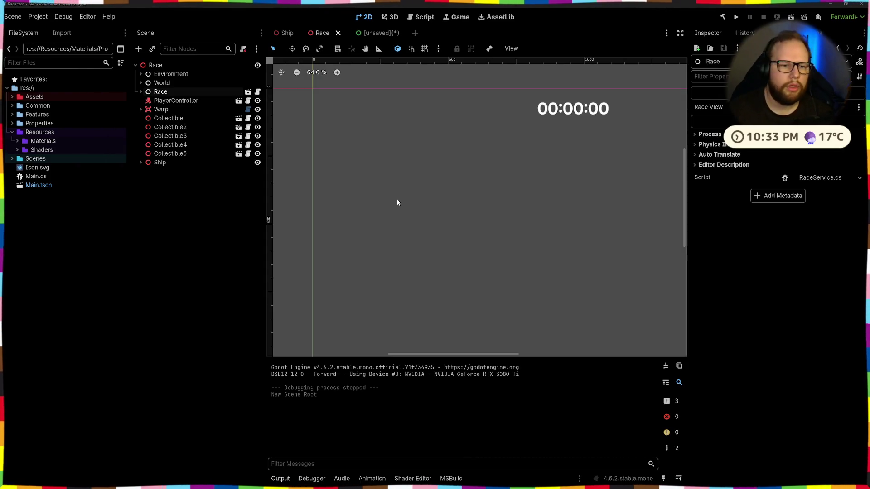
scroll(504, 196, "down", 2)
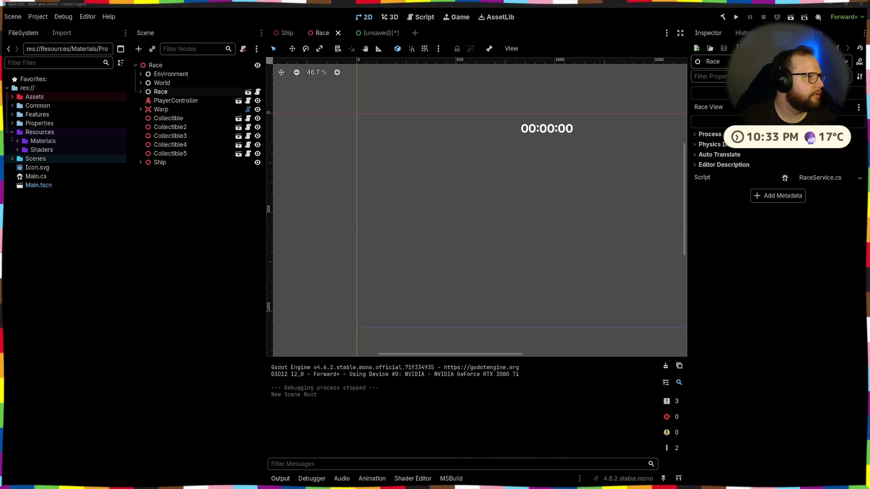
key("alt+Tab")
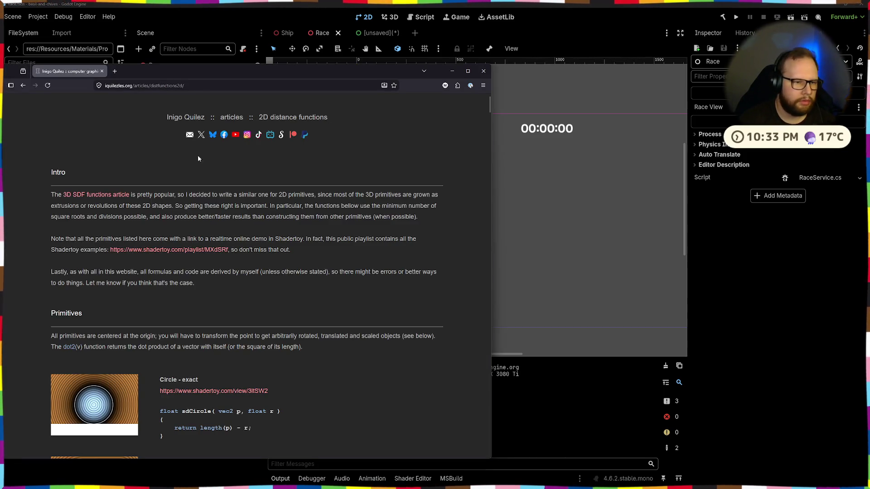
- Center the browser window and scroll through the 2D distance function examples
scroll(198, 155, "down", 12)
left_click_drag(179, 73, 353, 44)
scroll(275, 146, "down", 20)
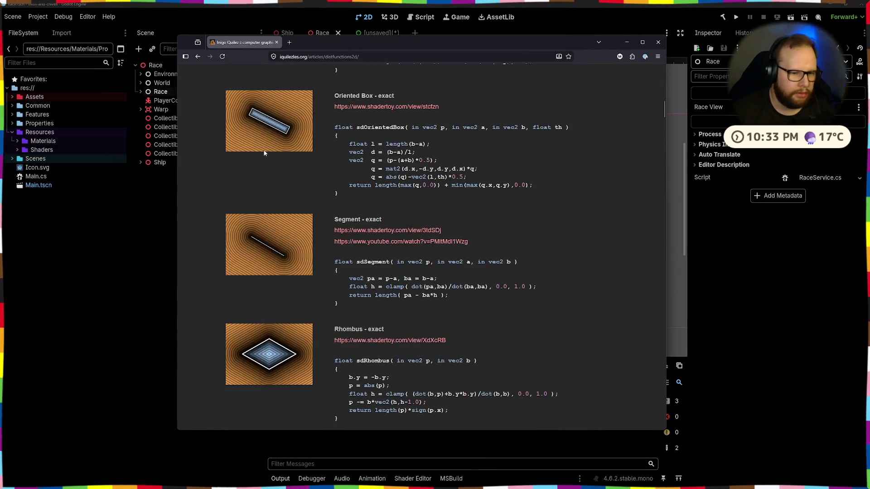
scroll(275, 146, "down", 20)
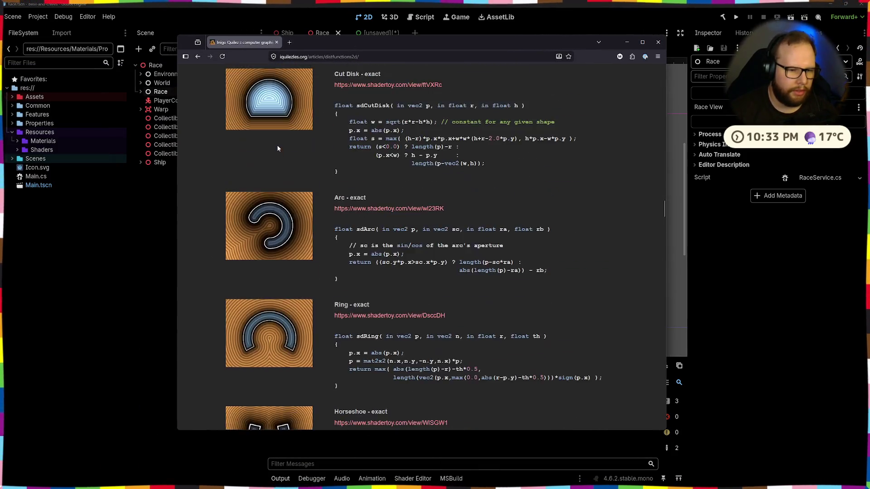
scroll(281, 159, "up", 6)
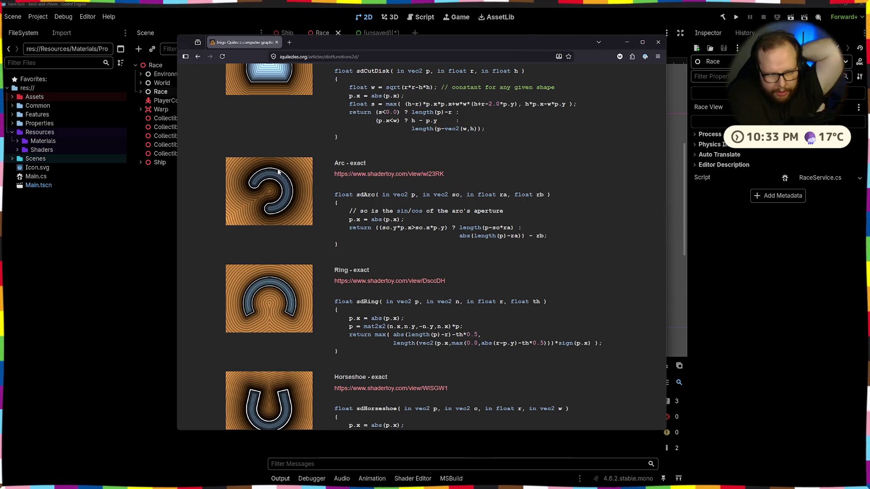
scroll(278, 171, "down", 10)
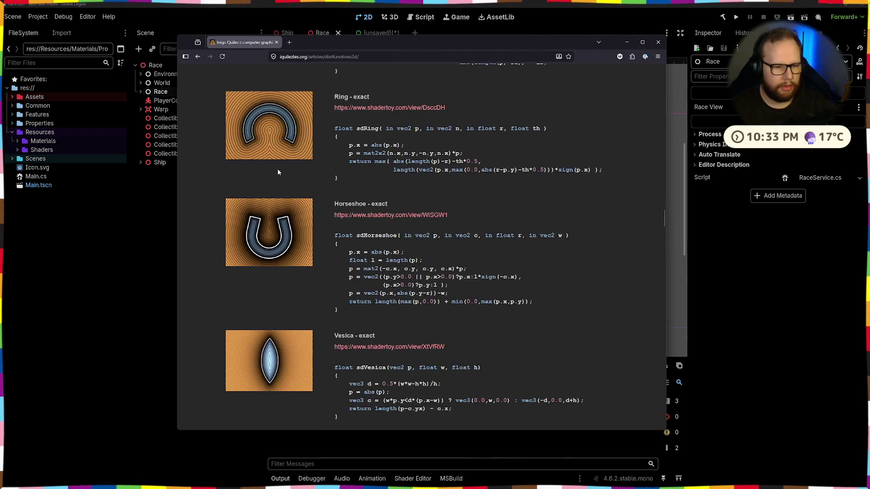
scroll(279, 173, "down", 15)
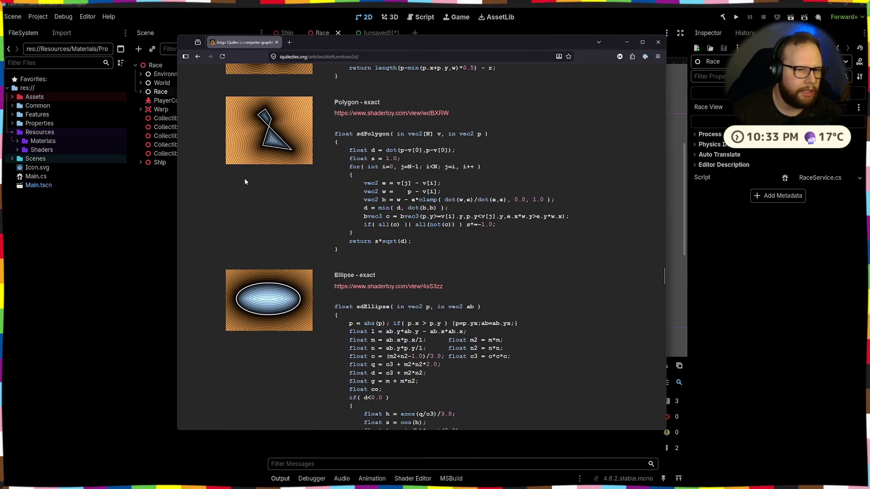
scroll(254, 190, "down", 15)
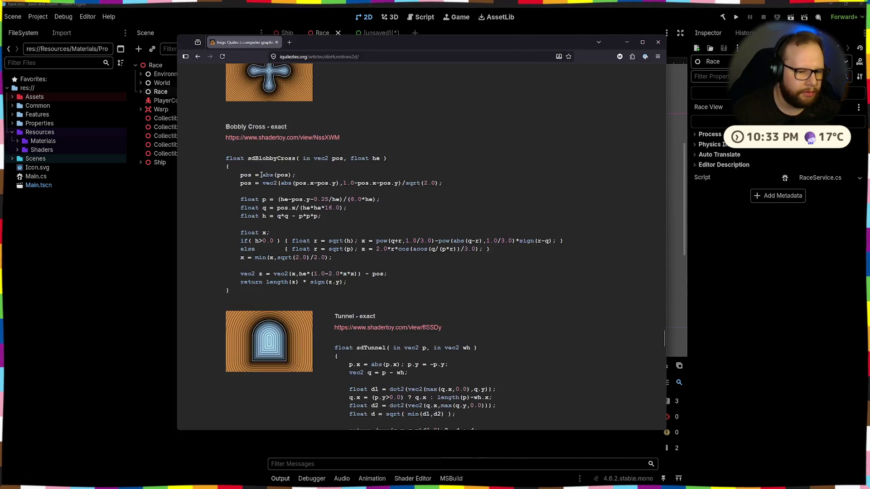
scroll(259, 167, "down", 15)
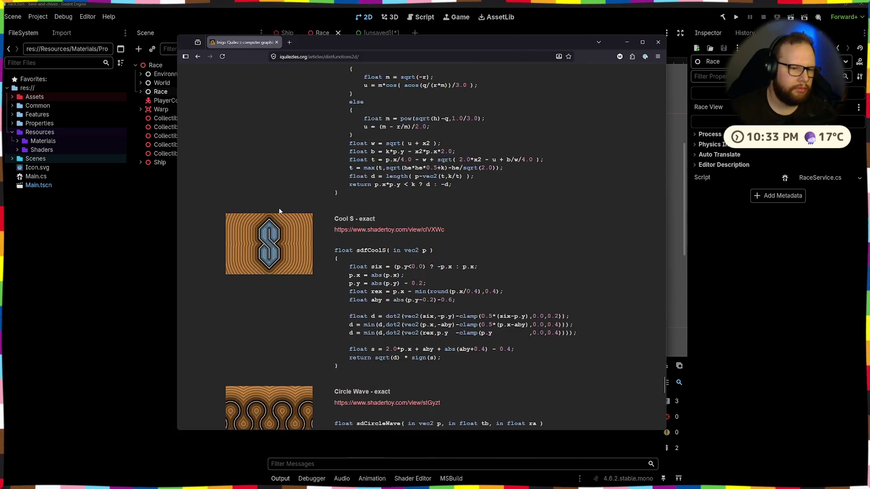
scroll(280, 215, "down", 5)
scroll(280, 215, "up", 2)
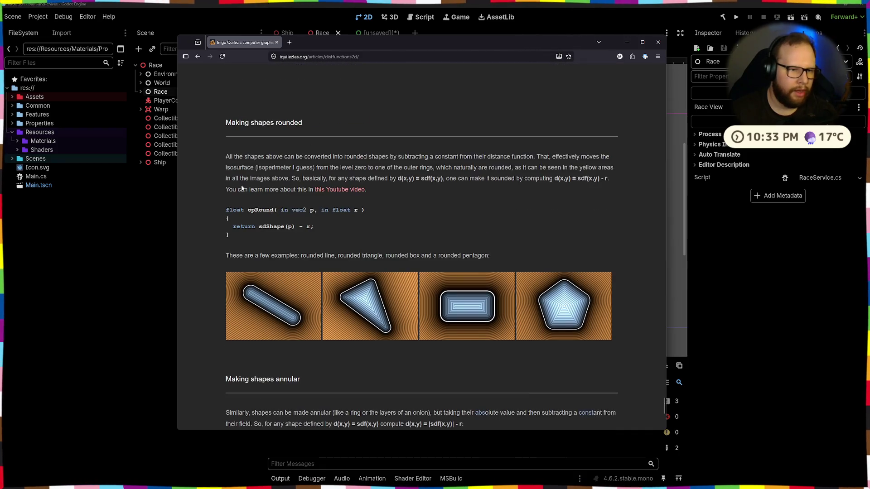
scroll(267, 204, "down", 5)
scroll(253, 190, "up", 3)
scroll(246, 179, "down", 3)
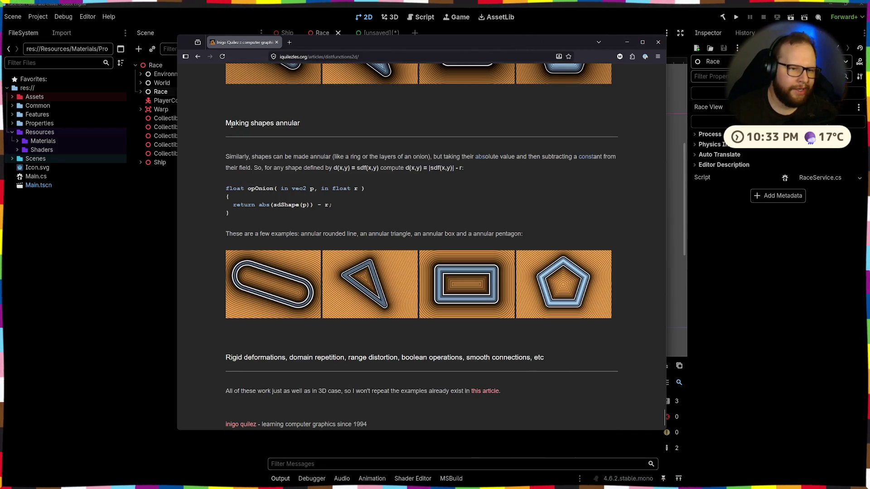
- Highlight the annular shapes paragraph, scroll back up, and minimize the browser
mouse_move(230, 123)
left_mouse_down()
mouse_move(462, 169)
mouse_move(245, 185)
left_mouse_up()
left_click_drag(245, 157, 462, 170)
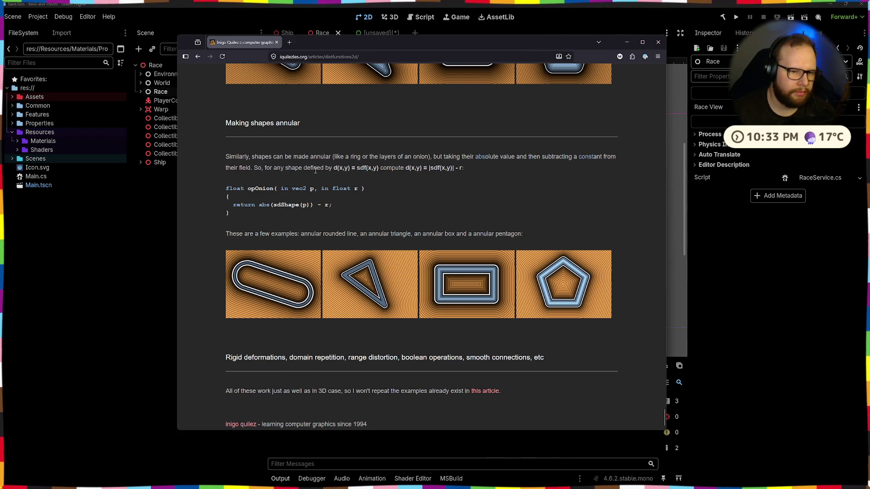
triple_click(269, 167)
left_click(269, 167)
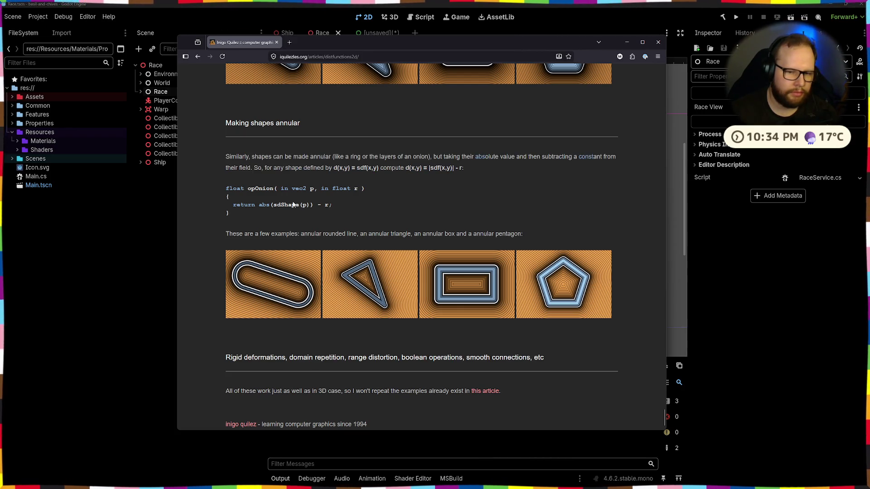
scroll(294, 200, "up", 5)
scroll(293, 199, "up", 20)
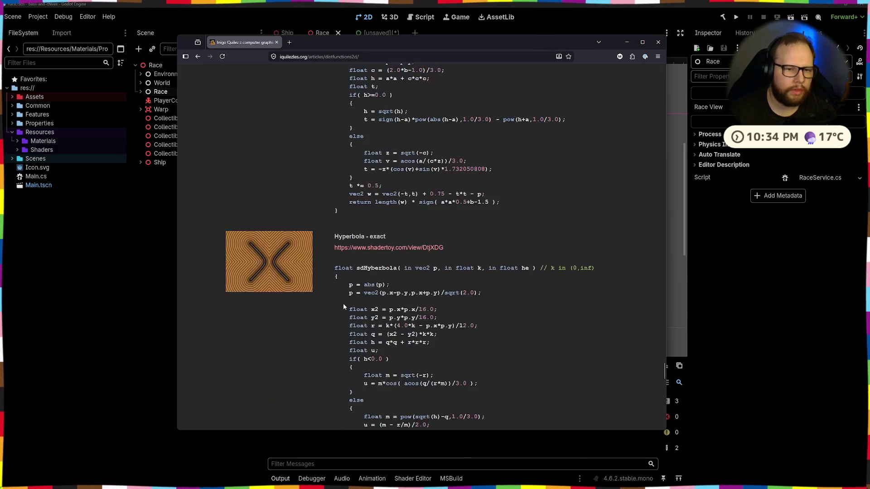
scroll(473, 345, "up", 10)
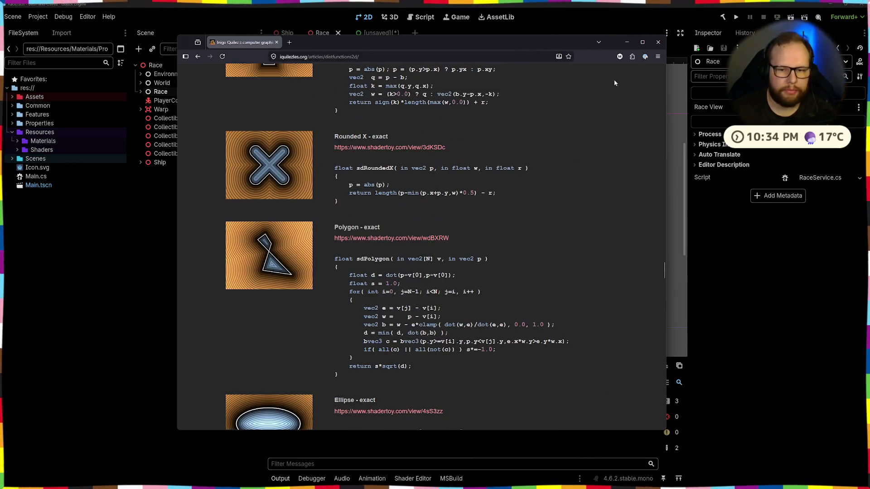
left_click(627, 42)
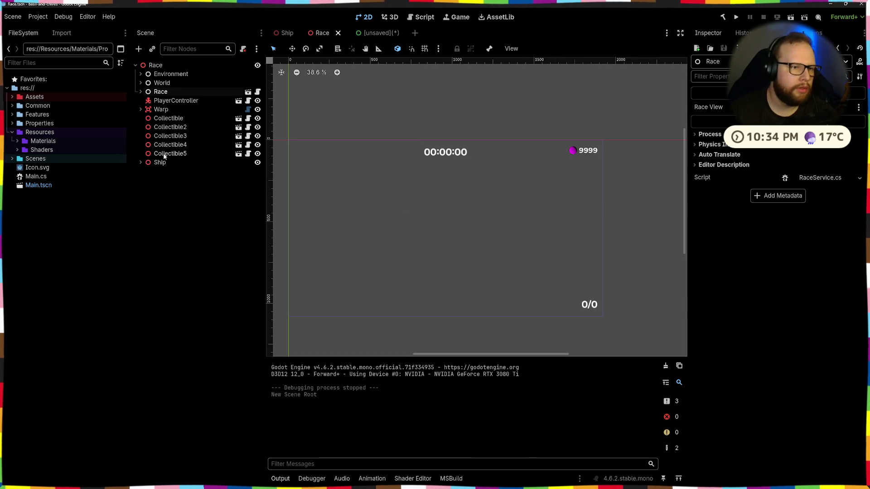
- In the unsaved Control scene, add a TextureRect child under the Control root
left_click(378, 33)
scroll(433, 131, "down", 3)
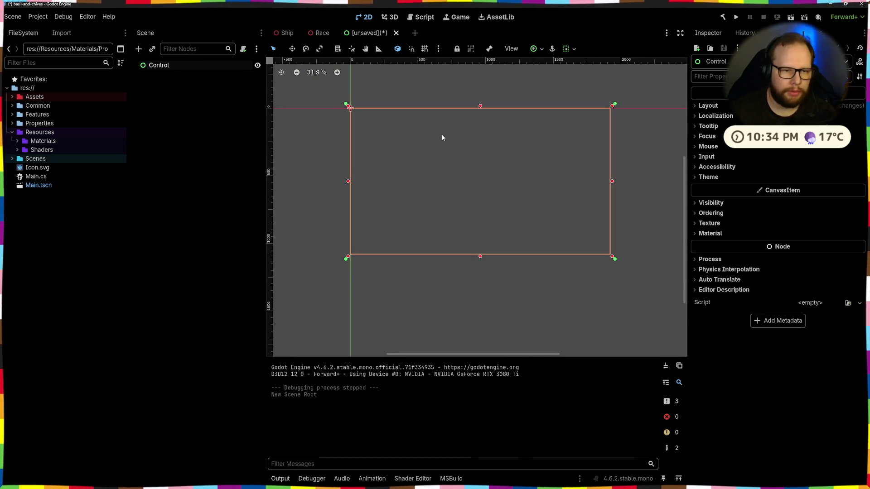
left_click(167, 115)
left_click(158, 65)
key("ctrl+a")
type("tex")
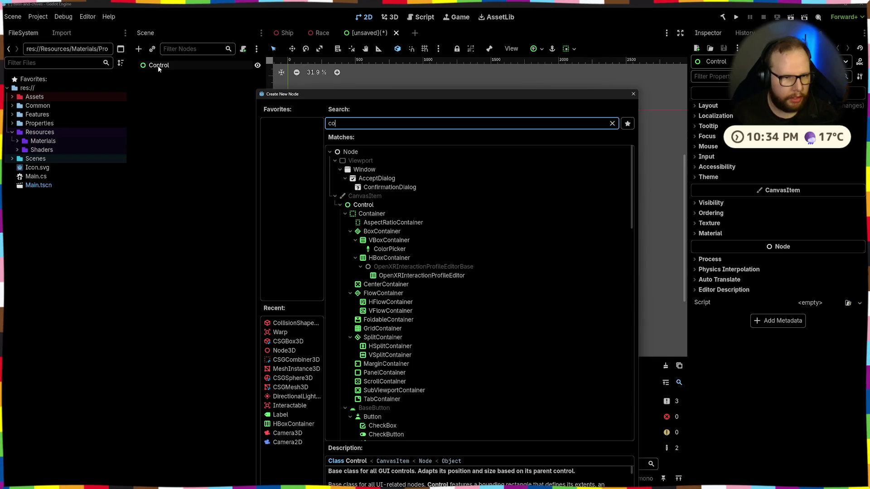
type("ture")
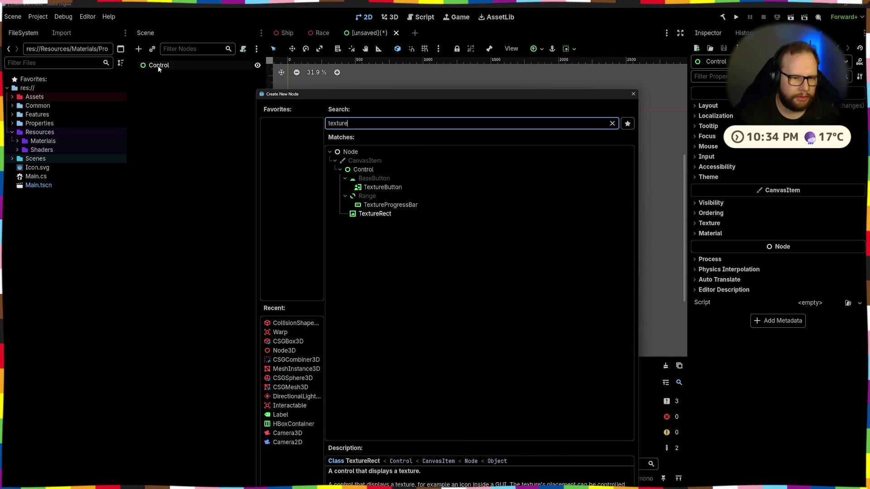
key("Down")
key("Down")
key("Return")
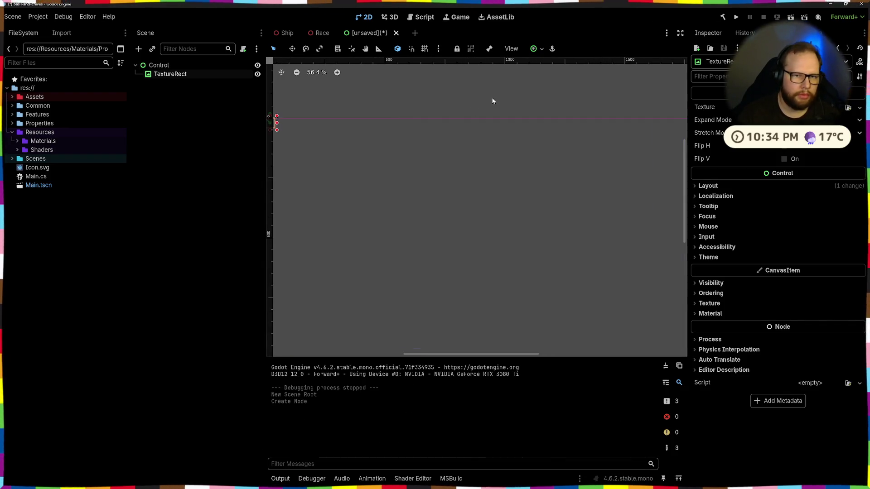
- Center-anchor the TextureRect, check its texture options, then delete it
left_click(534, 49)
left_click(553, 91)
scroll(519, 177, "up", 5)
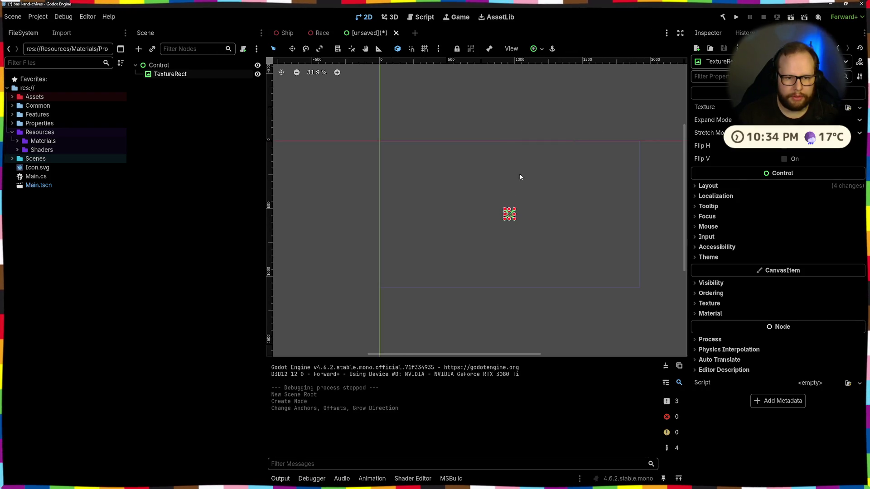
left_click(496, 183)
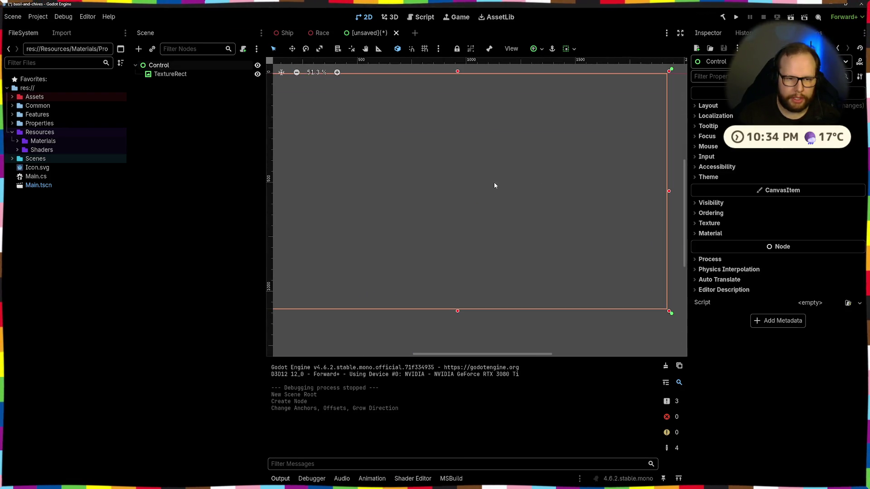
left_click(458, 192)
left_click(860, 107)
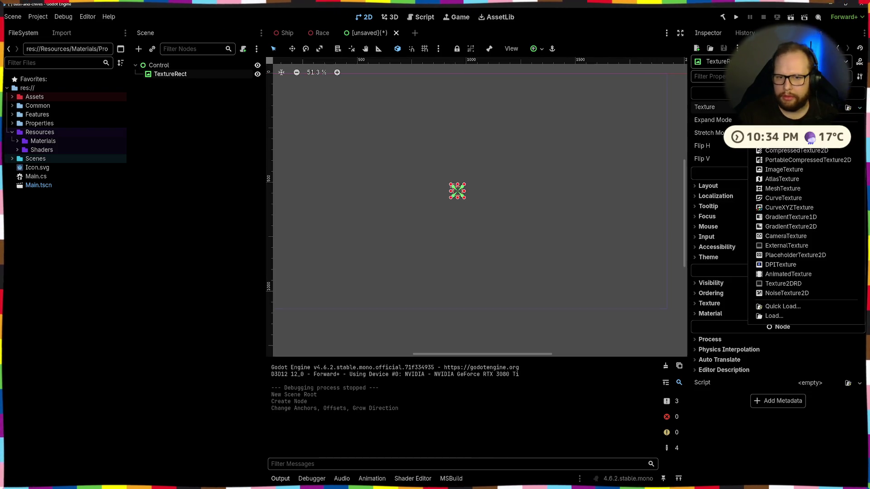
key("Escape")
left_click(465, 192)
left_click(466, 192)
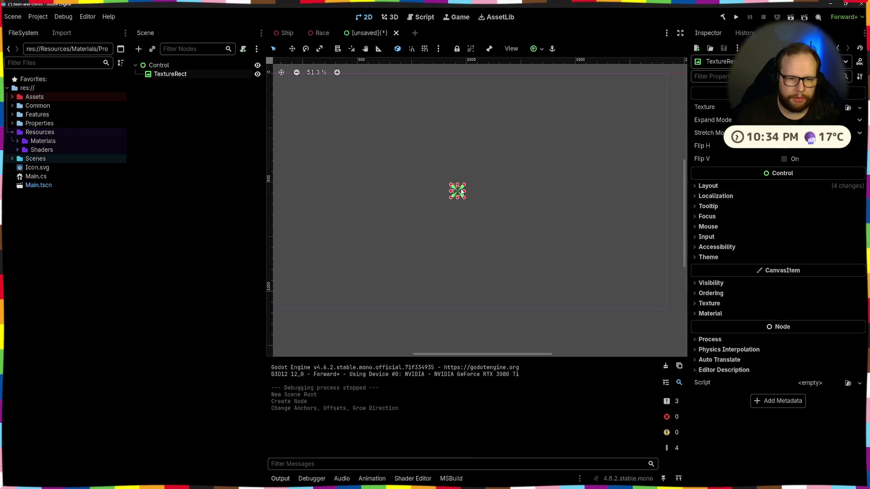
key("Delete")
- Add a ColorRect child under the Control root
left_click(158, 66)
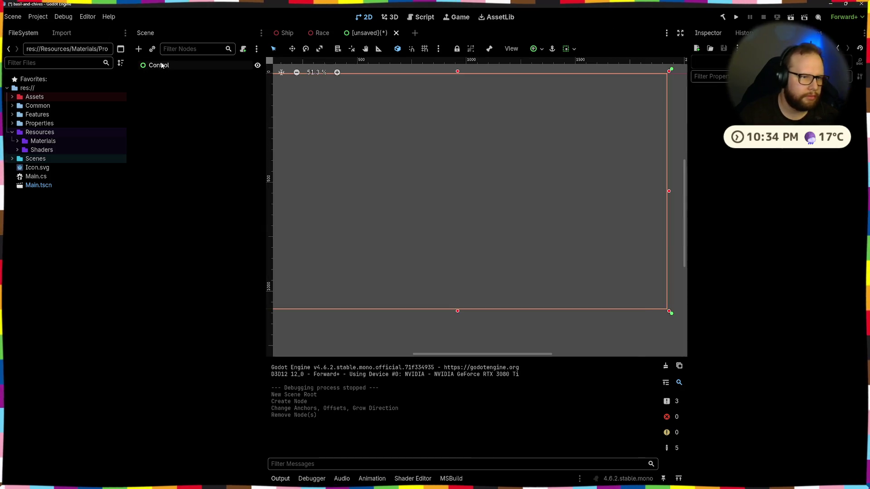
key("ctrl+a")
key("BackSpace")
type("color")
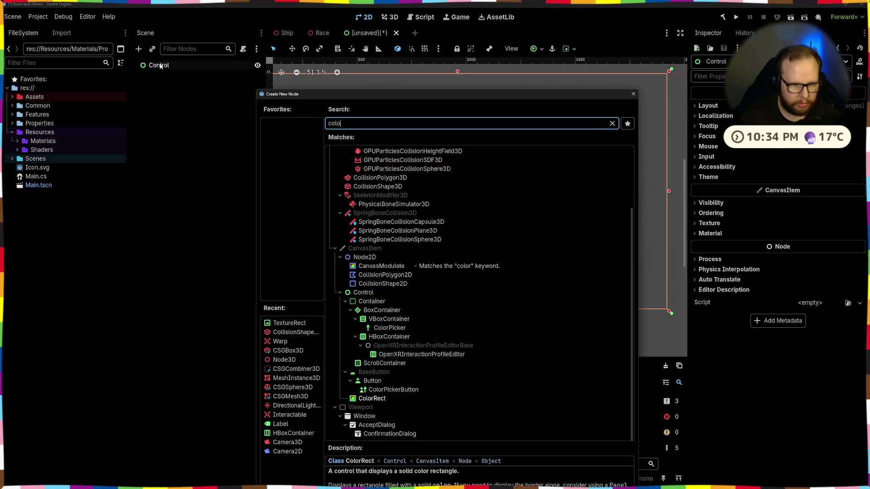
double_click(384, 295)
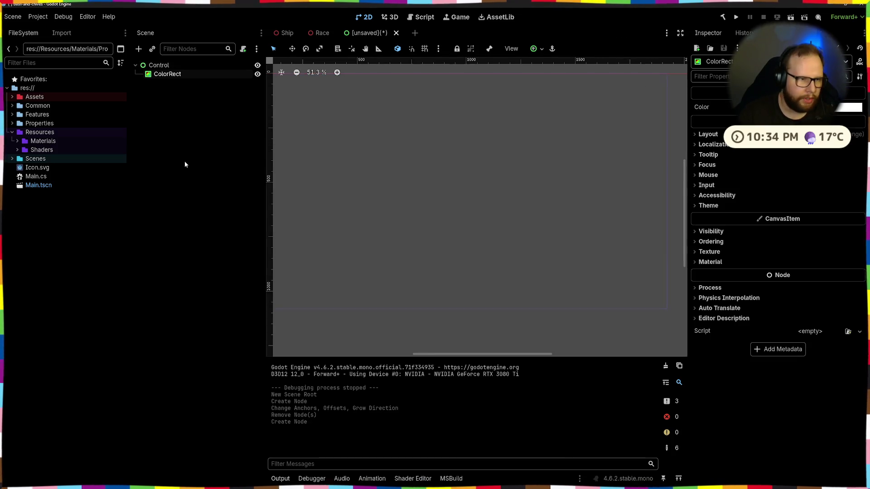
- Center-anchor the ColorRect and set its Custom Minimum Size to 250×250
left_click(542, 49)
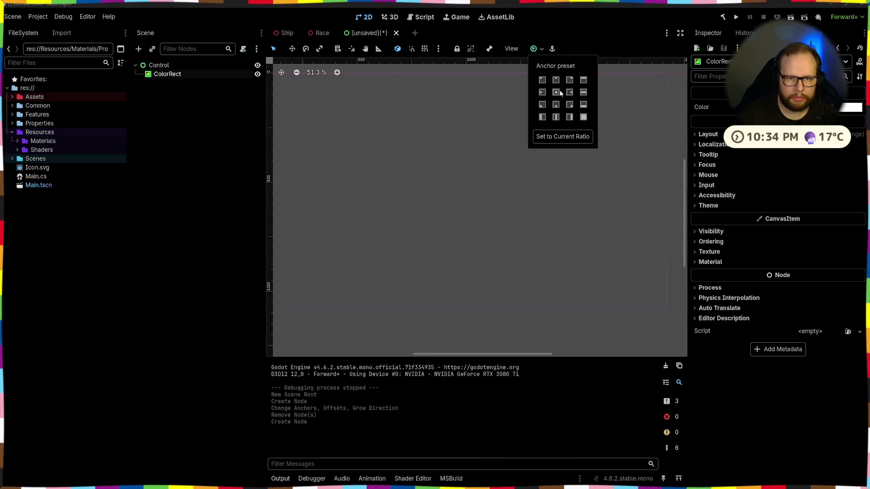
left_click(556, 92)
left_click(708, 135)
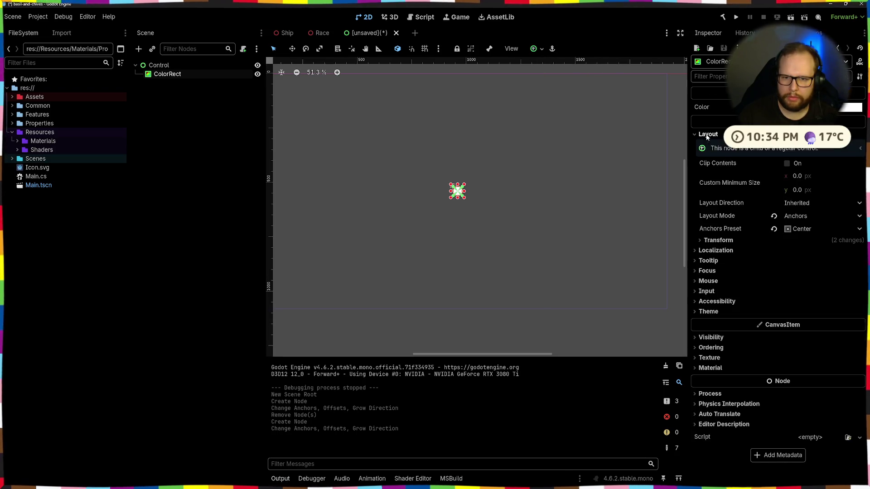
left_click(821, 178)
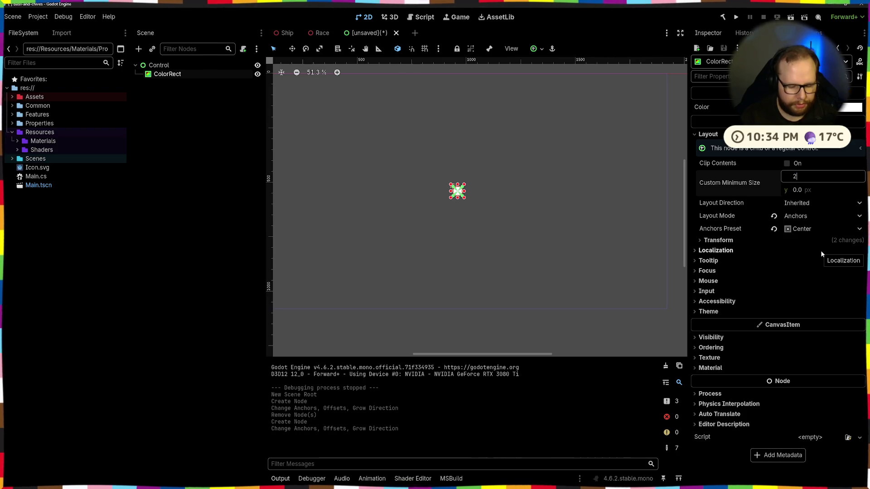
type("250")
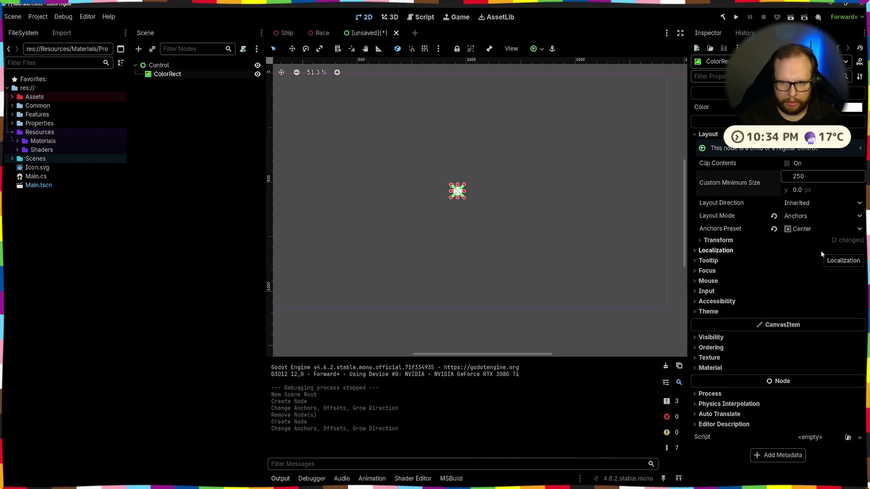
key("Tab")
type("250")
key("Return")
- Deselect the ColorRect and start saving the scene with Ctrl+S
scroll(507, 227, "down", 7)
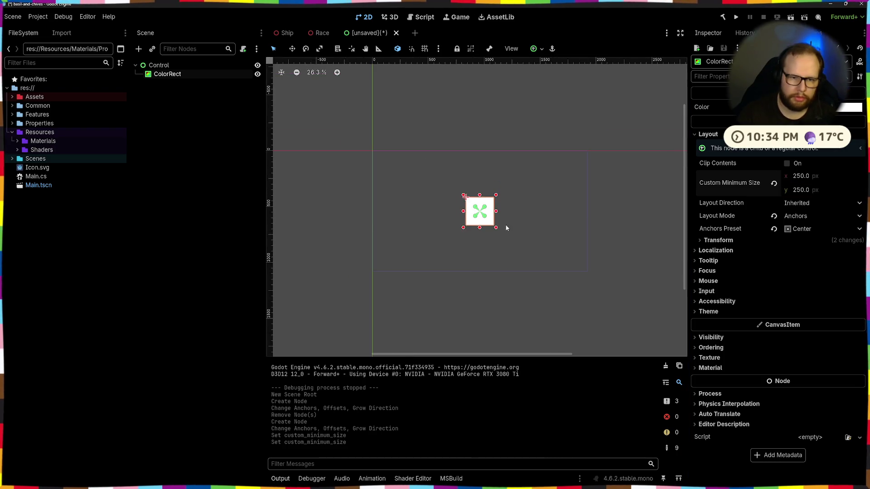
left_click(458, 180)
key("ctrl+s")
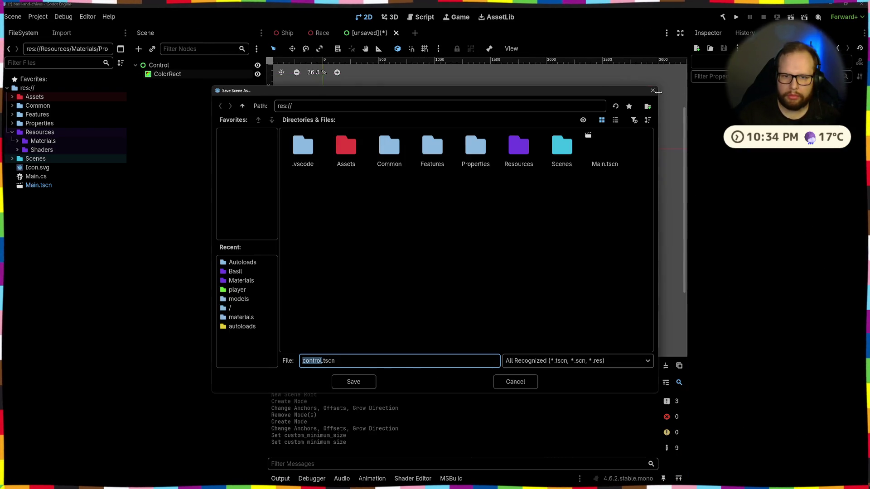
- Cancel the save prompt and expand the Features folder in the FileSystem dock
left_click(790, 17)
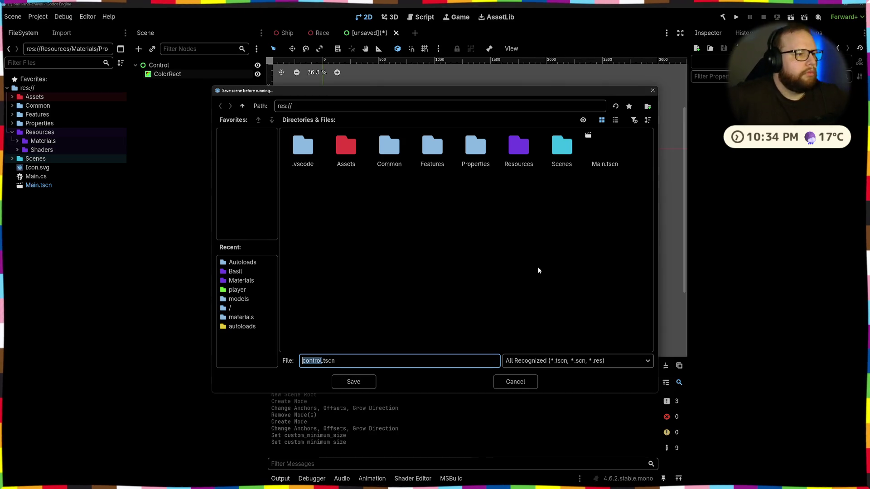
left_click(521, 382)
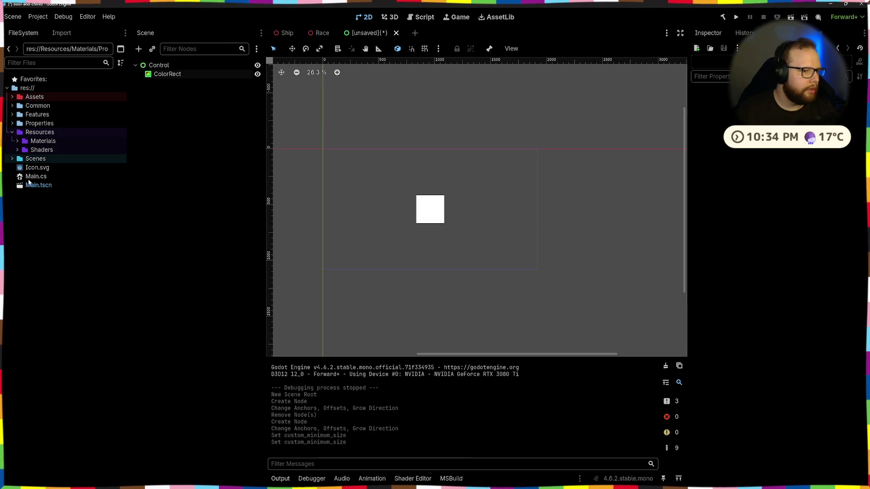
left_click(12, 132)
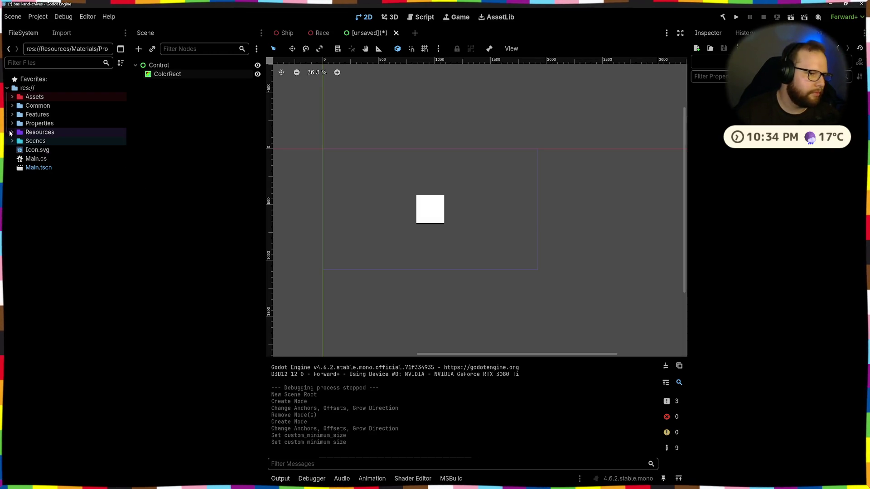
left_click(11, 106)
left_click(12, 106)
left_click(12, 114)
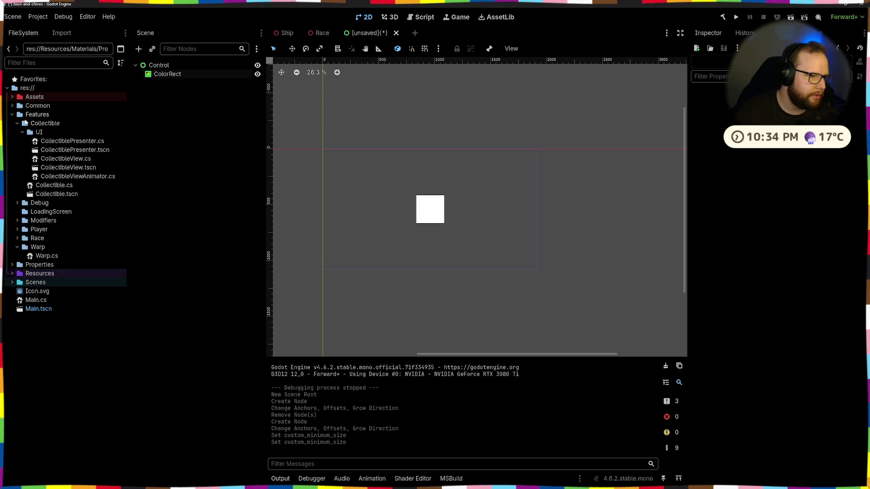
left_click(17, 124)
- Create a new folder named Minigames inside Features
right_click(41, 115)
mouse_move(97, 128)
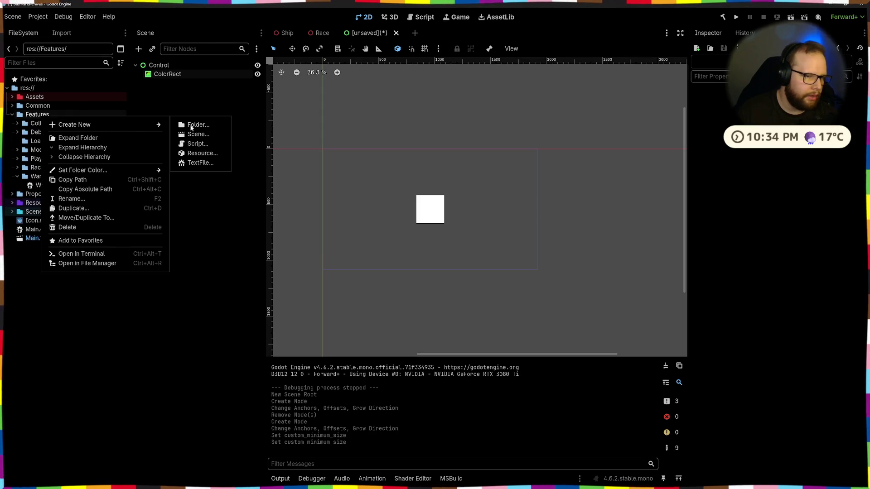
left_click(204, 126)
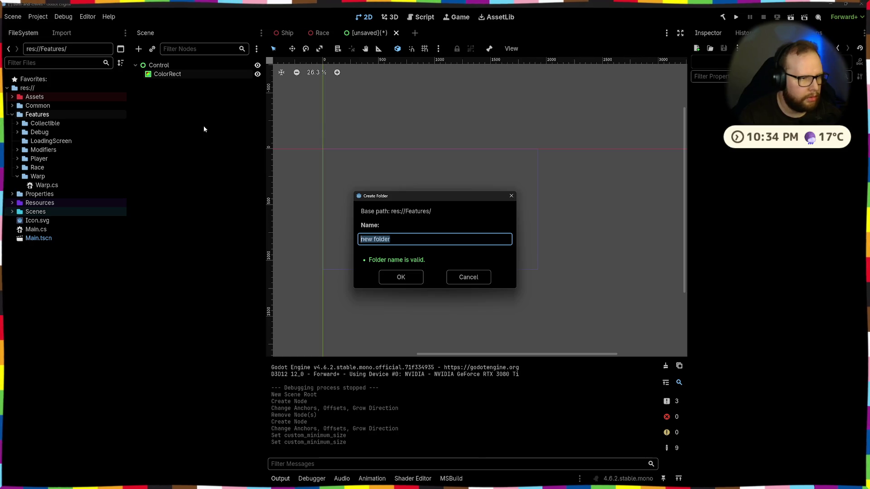
type("Minigames")
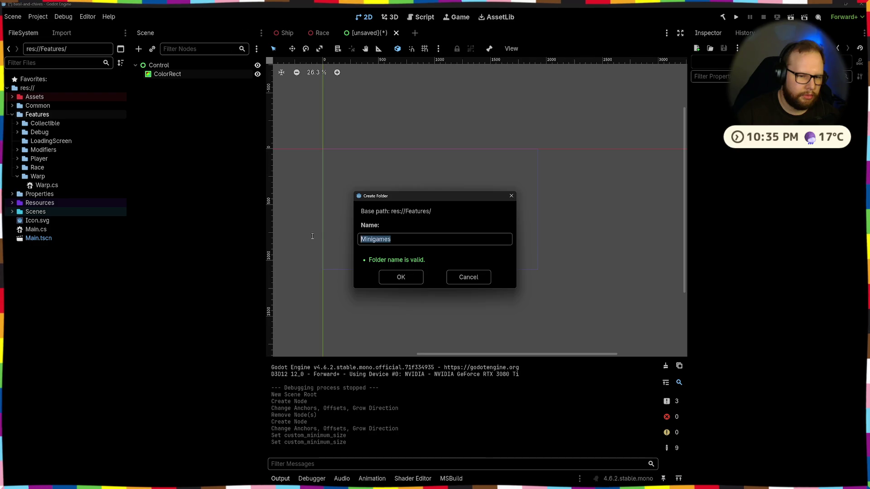
left_click(399, 277)
left_click(25, 152)
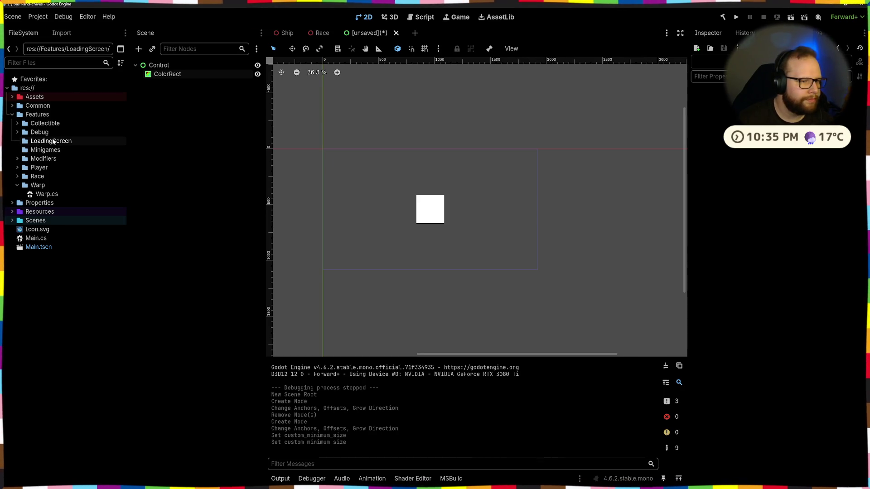
- Run the scene and choose the Minigames folder as the save location
left_click(792, 17)
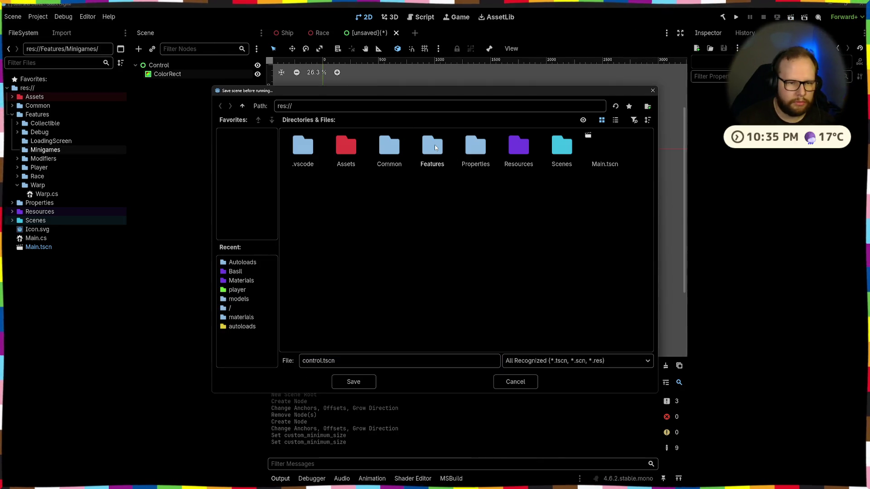
double_click(434, 147)
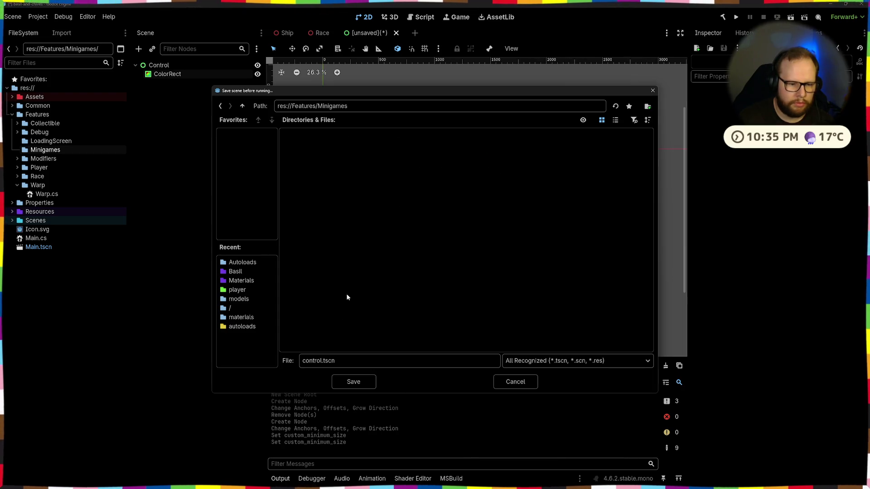
key("alt+Tab")
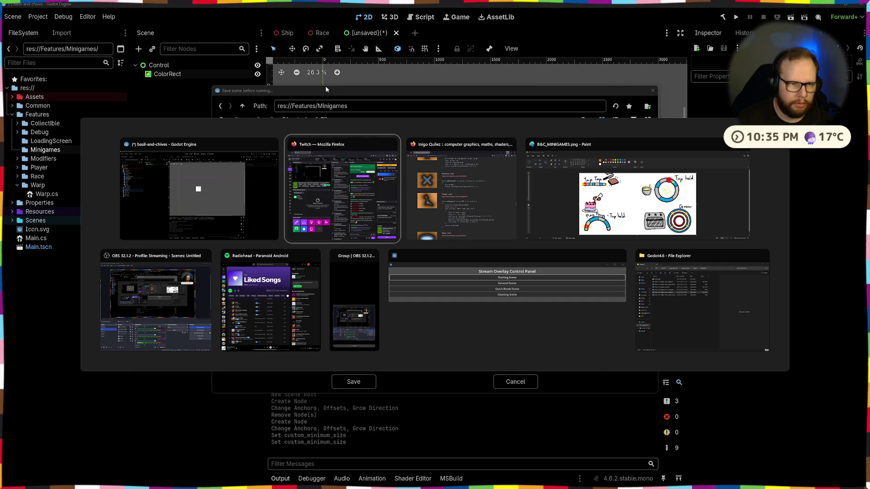
key("Escape")
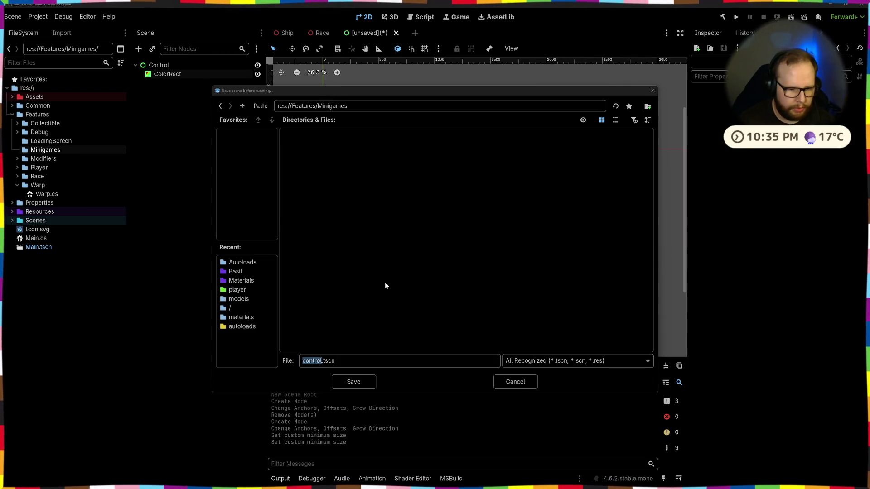
- Name the scene file TapTap.tscn and save it, launching the game window
left_click(313, 361)
double_click(313, 361)
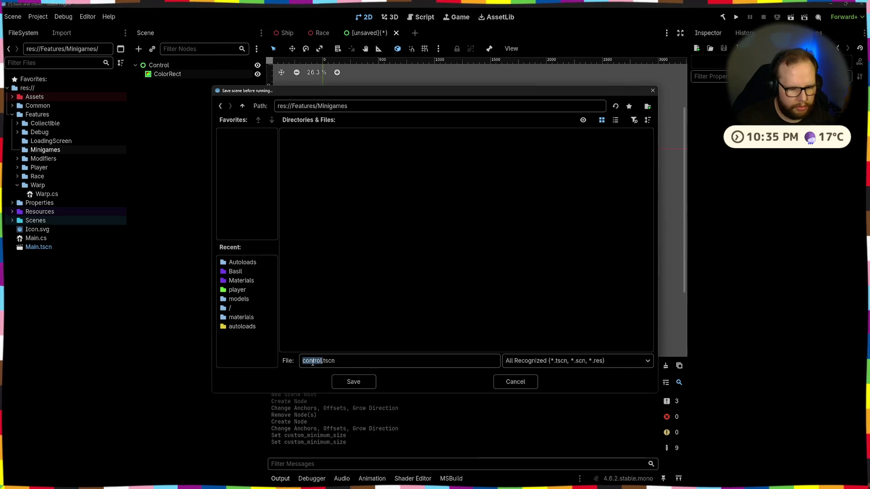
type("taptap")
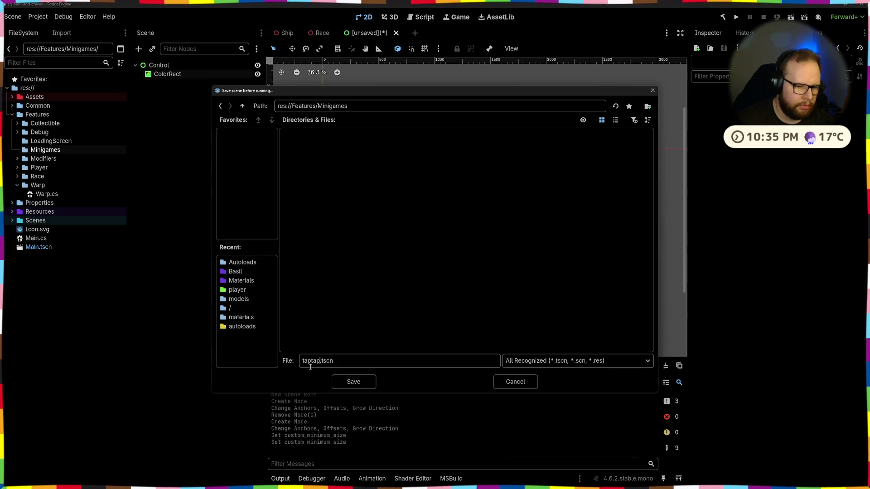
left_click(305, 361)
key("BackSpace")
type("T")
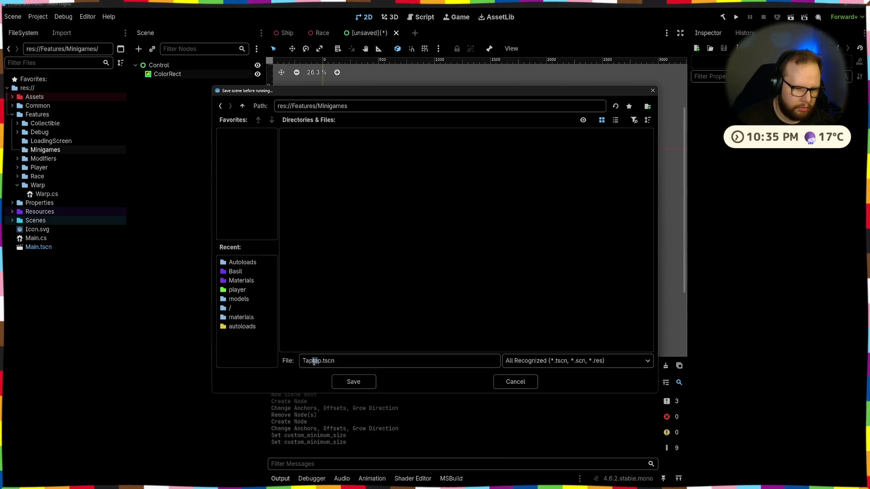
left_click(314, 361)
key("Delete")
type("T")
left_click(357, 382)
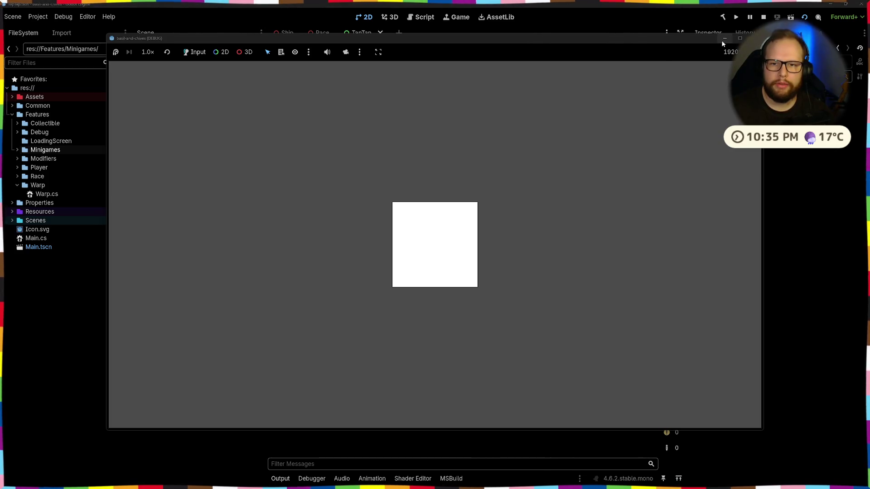
- Stop the game, select the ColorRect, and expand Resources/Shaders in the FileSystem dock
left_click(754, 38)
left_click(411, 219)
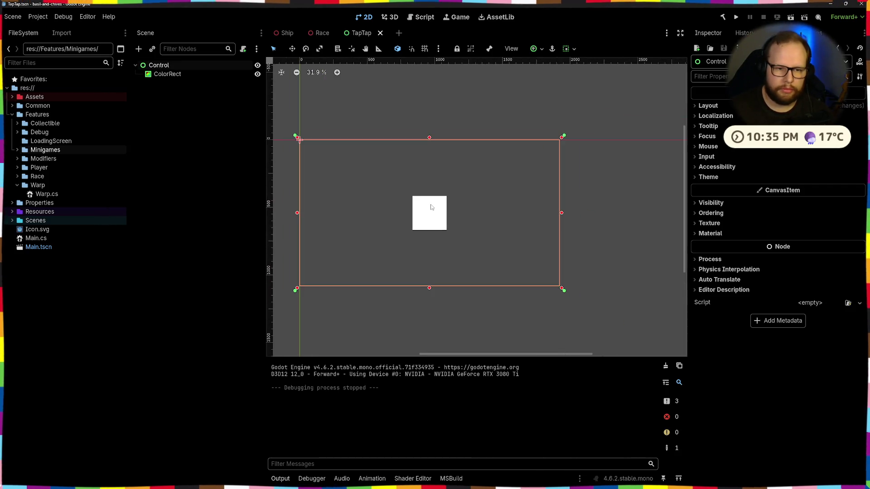
left_click(414, 215)
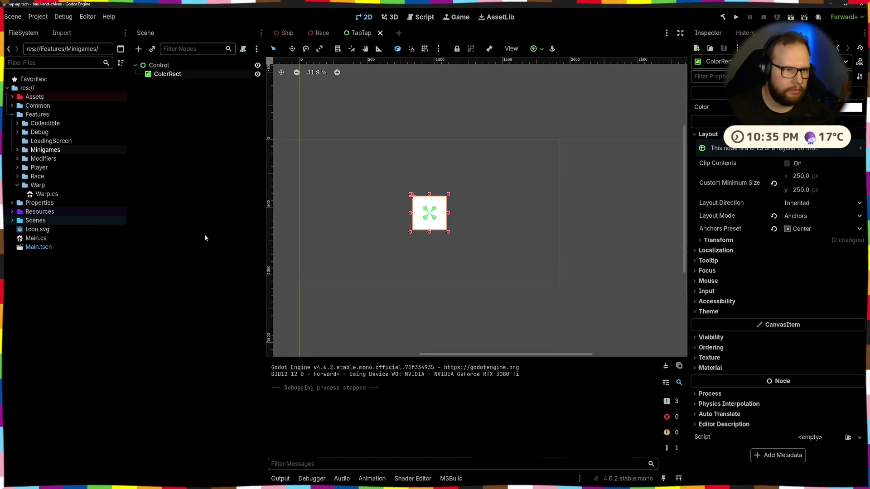
left_click(12, 212)
left_click(17, 229)
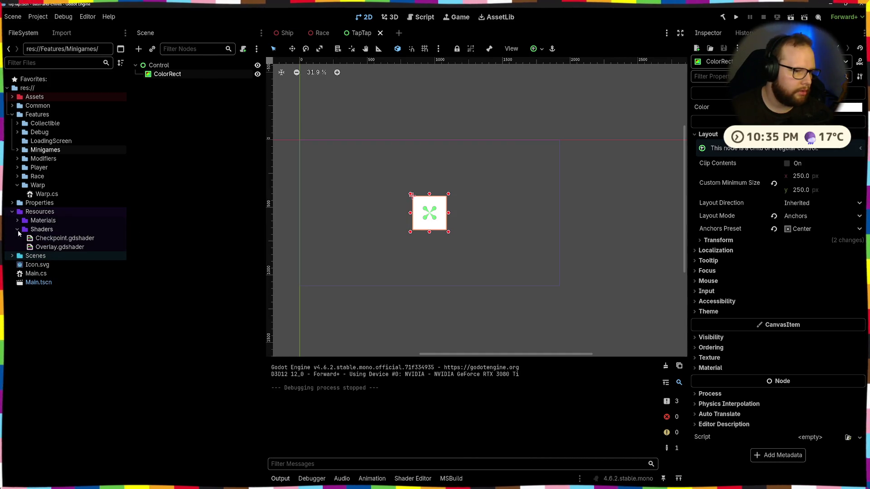
left_click(459, 217)
left_click(429, 213)
left_click(758, 240)
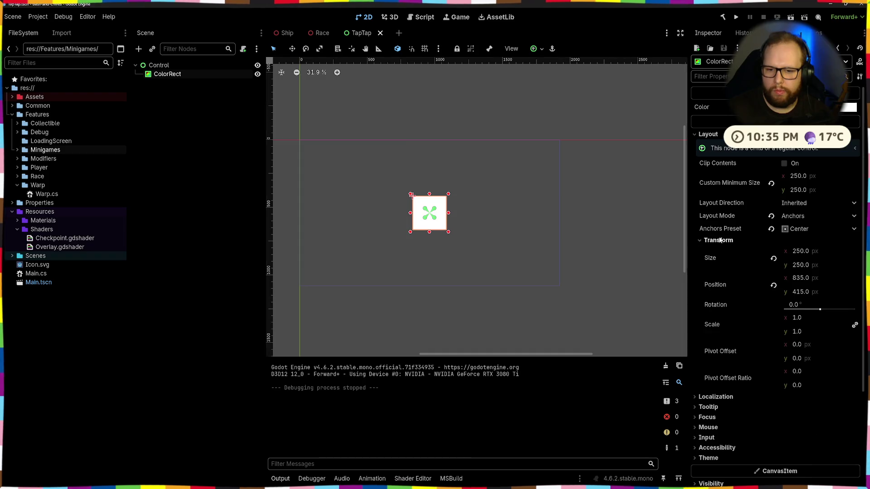
left_click(752, 240)
- Give the ColorRect a new ShaderMaterial and start creating a new Shader for it
left_click(710, 367)
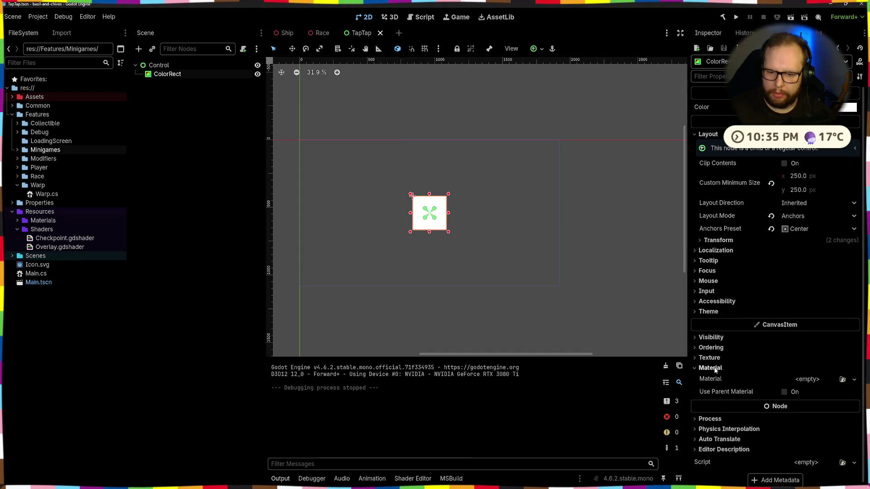
left_click(821, 379)
left_click(811, 402)
left_click(818, 392)
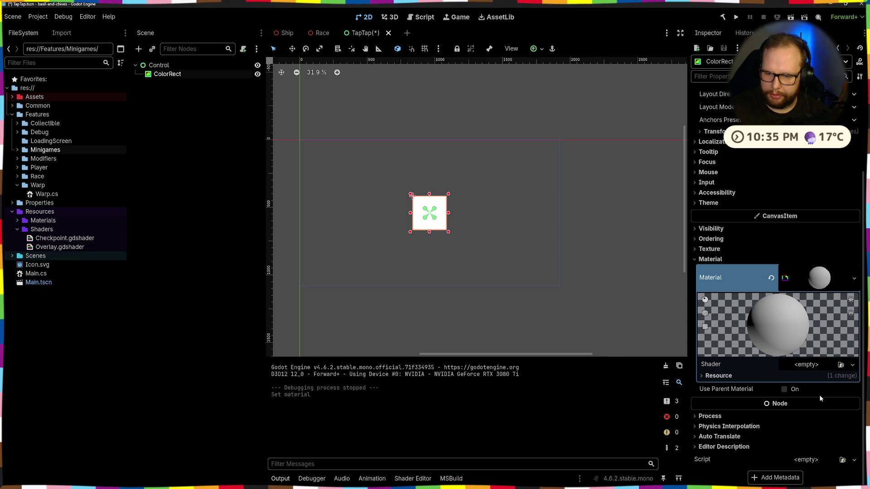
left_click(811, 365)
left_click(820, 382)
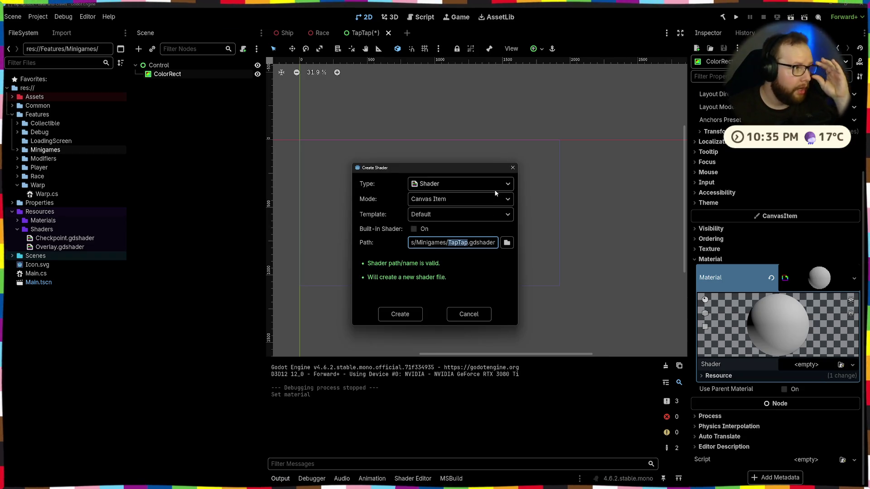
- Create TapTap.gdshader in res://Resources/Shaders and open it in the shader editor
left_click(391, 317)
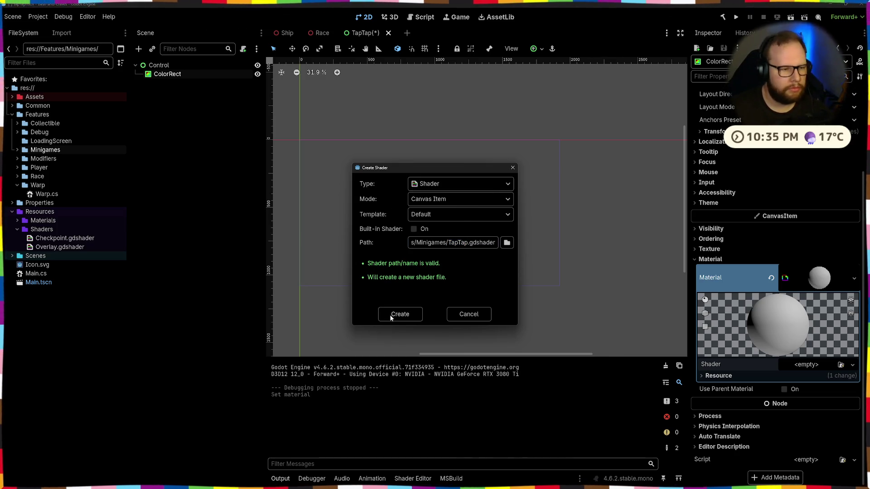
double_click(431, 242)
left_click(507, 243)
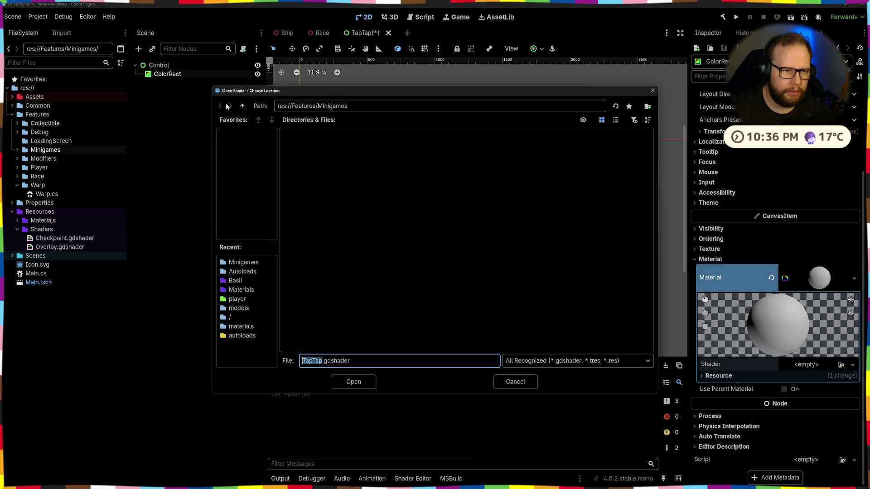
double_click(242, 106)
double_click(519, 146)
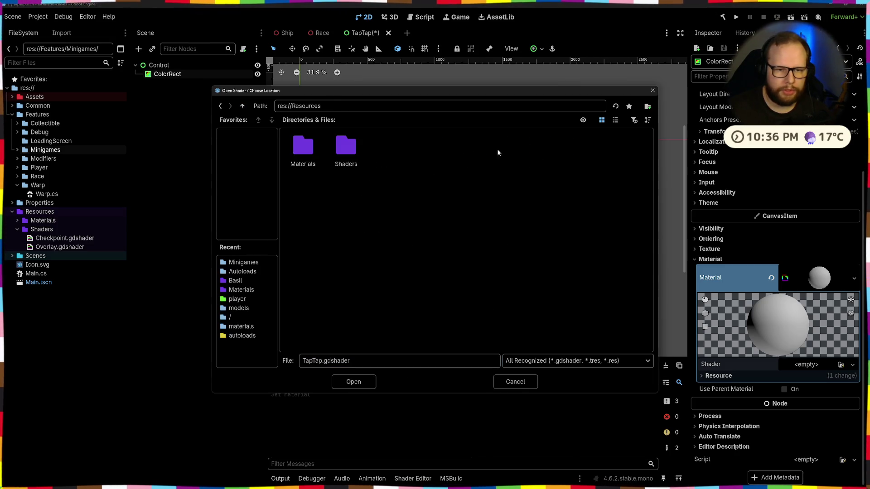
double_click(339, 151)
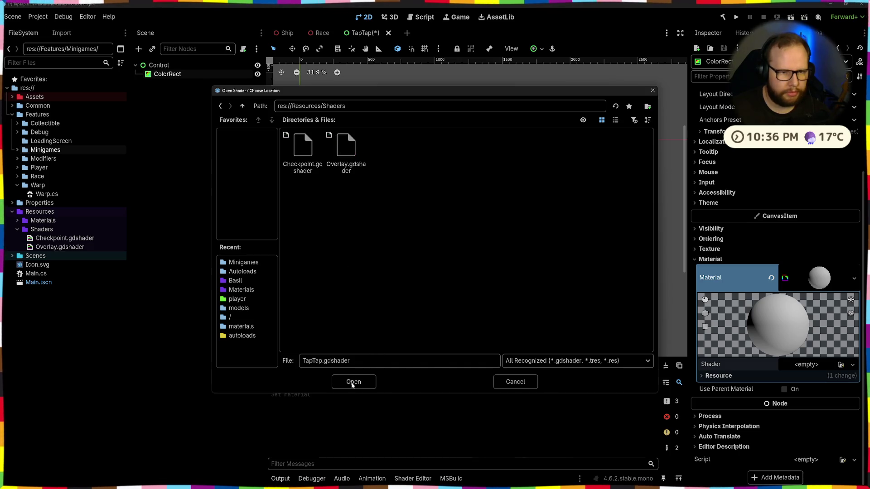
left_click(352, 382)
left_click(399, 313)
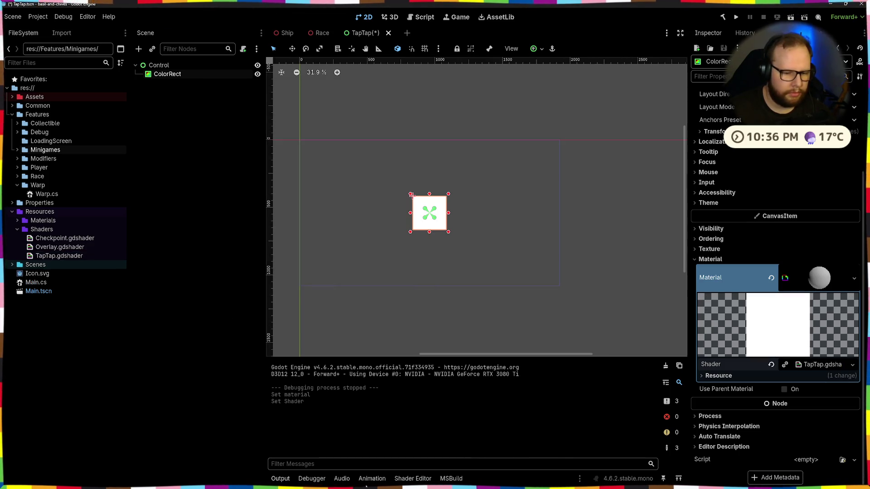
double_click(54, 256)
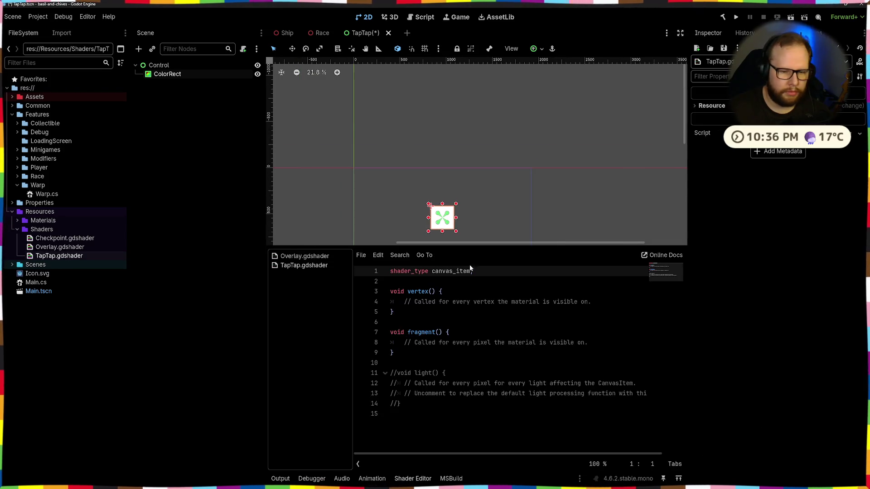
- Delete the commented-out light() function from TapTap.gdshader
left_click(434, 435)
left_click_drag(434, 436, 353, 361)
key("BackSpace")
key("BackSpace")
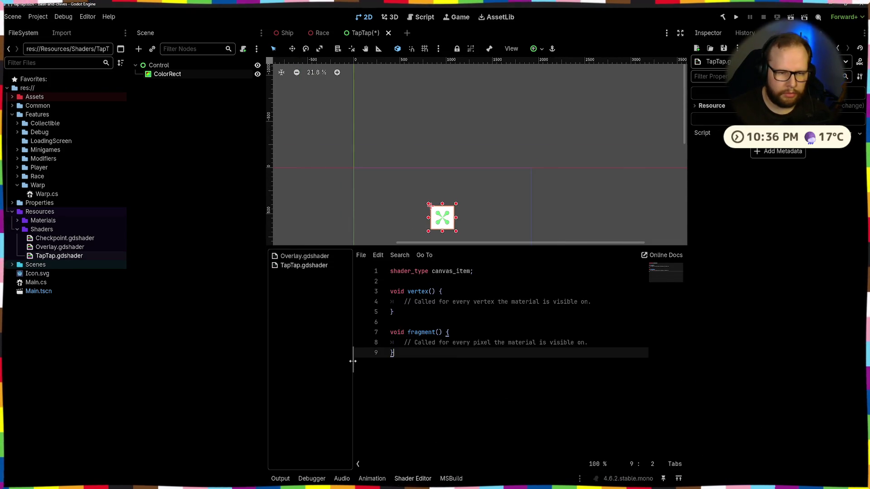
left_click(452, 213)
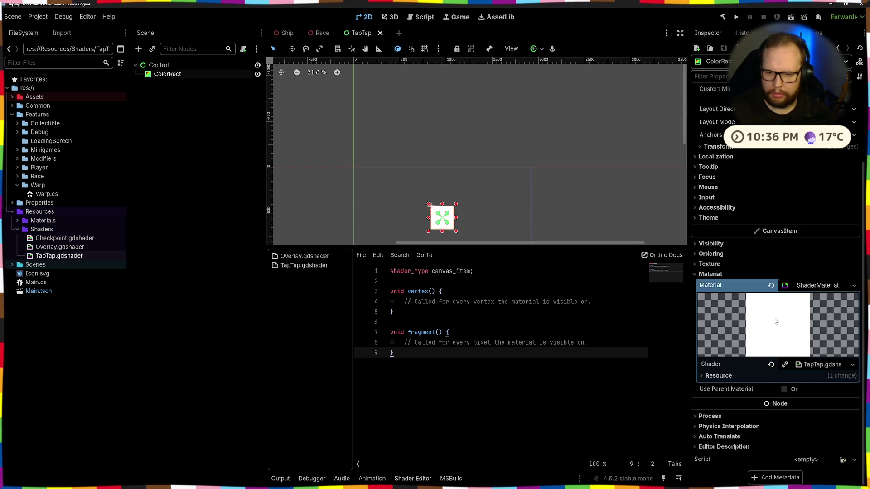
- Replace the fragment() comment with 'COLOR = 0;', briefly trying 0f and saving
left_click_drag(404, 343, 591, 343)
key("BackSpace")
type("COLOR =")
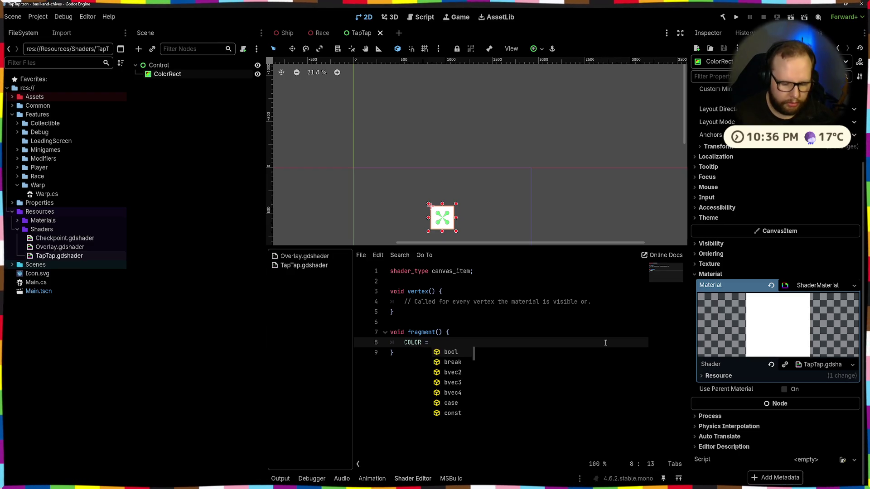
type("0;")
key("ctrl+s")
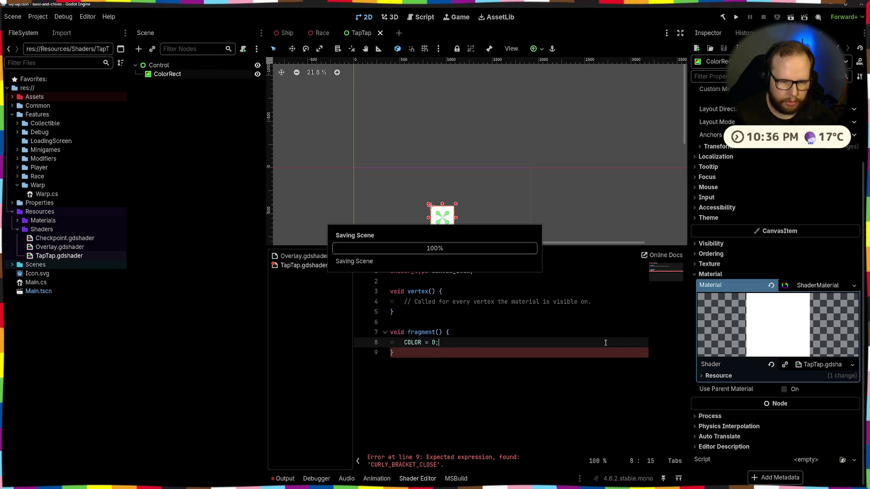
key("Left")
type("f")
key("Left")
key("ctrl+s")
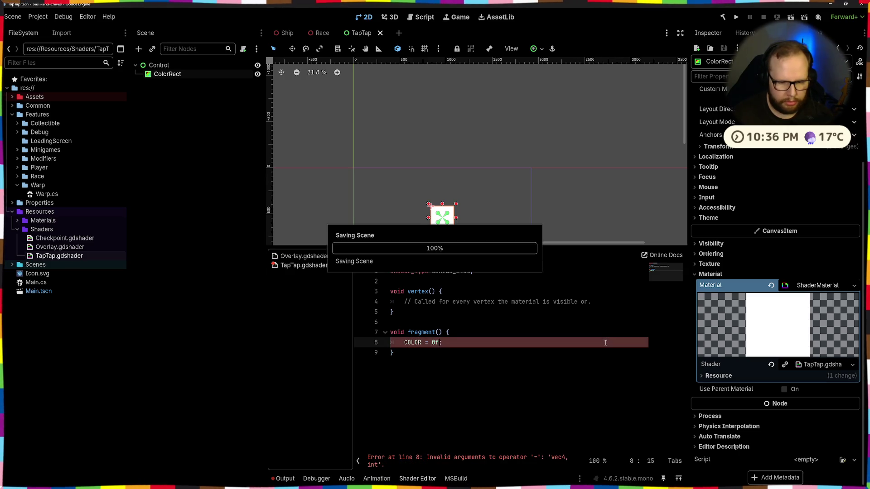
key("BackSpace")
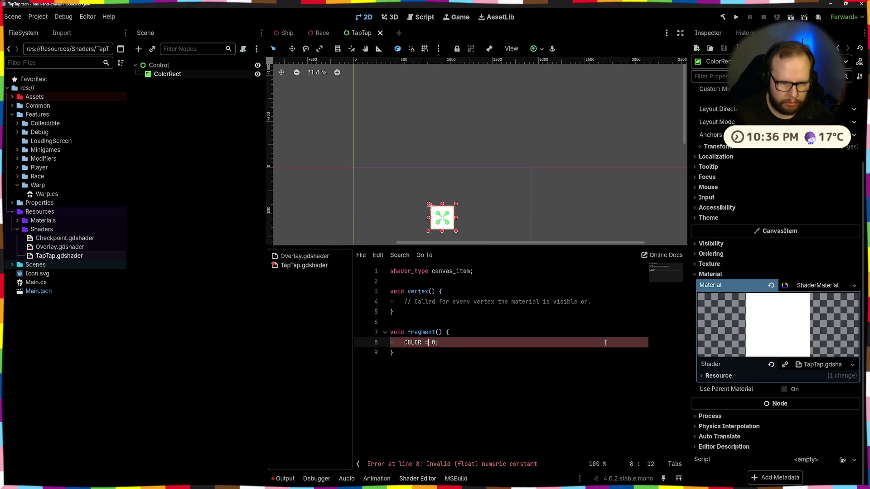